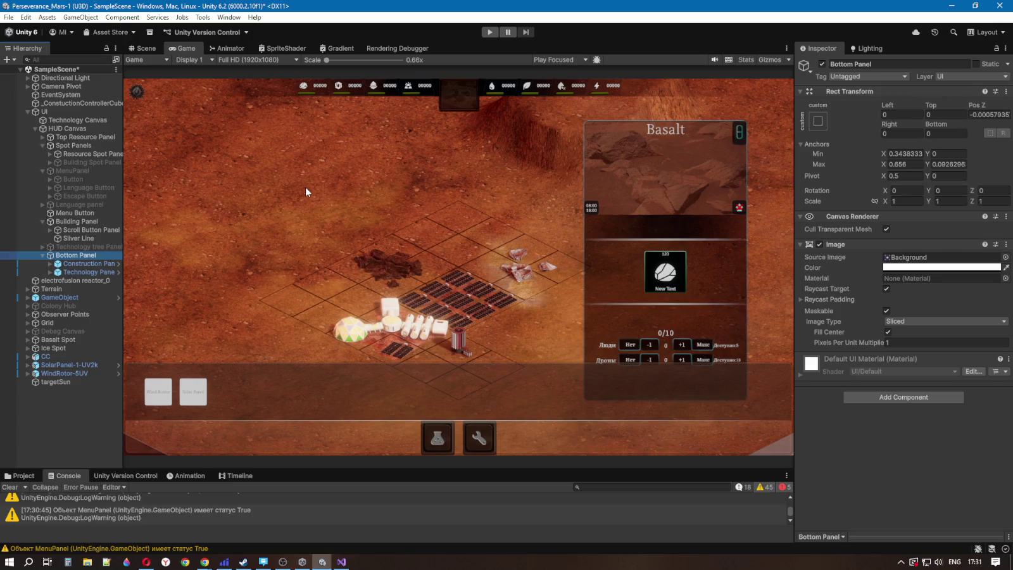
Step: Review the _menuPanel and _isPanelOpen fields in ButtonMenuController.cs in Visual Studio
click(342, 562)
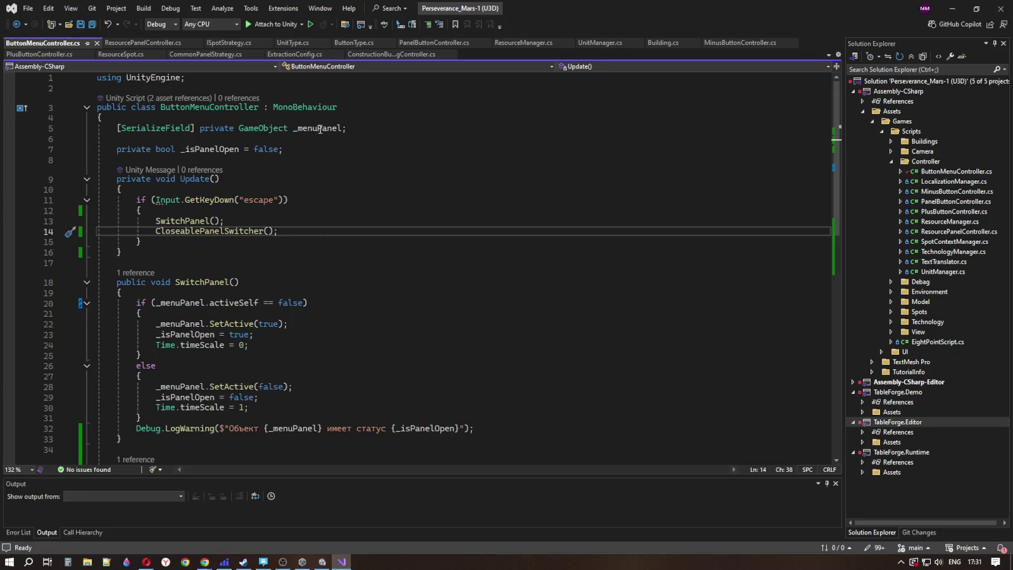
mouse_move(293, 129)
mouse_down()
mouse_move(319, 128)
mouse_move(298, 134)
mouse_up()
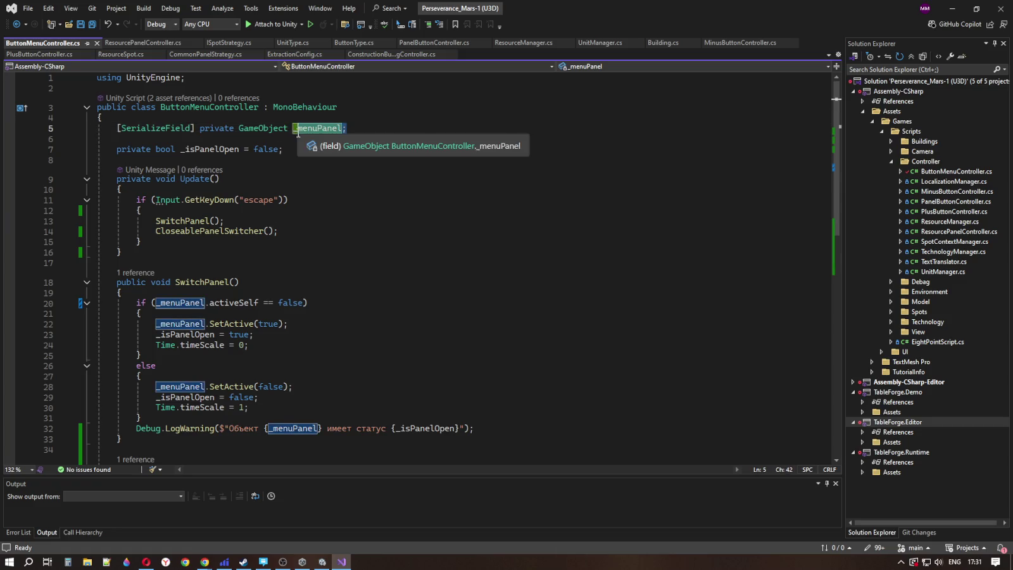
click(295, 149)
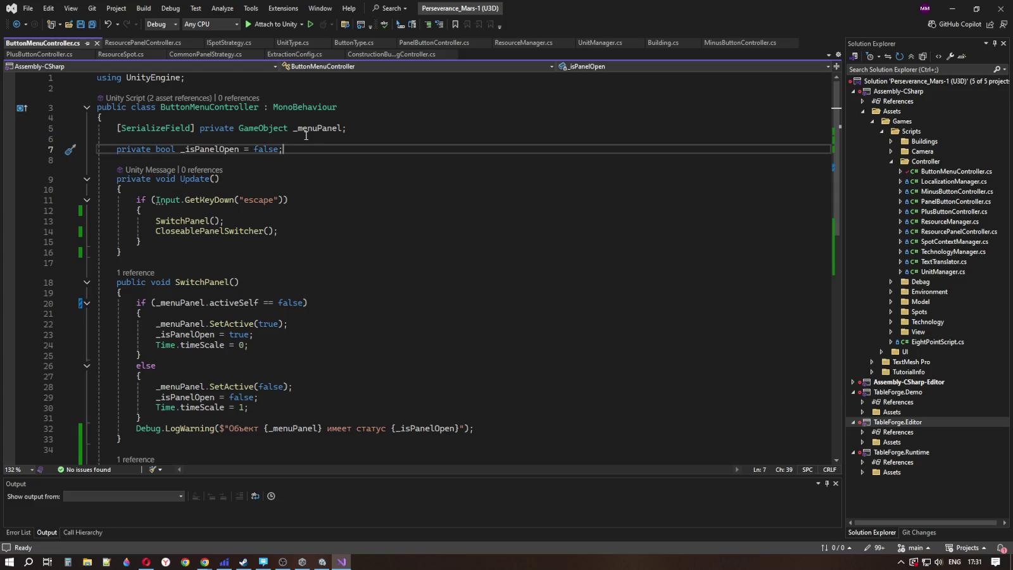
scroll(276, 261, down, 3)
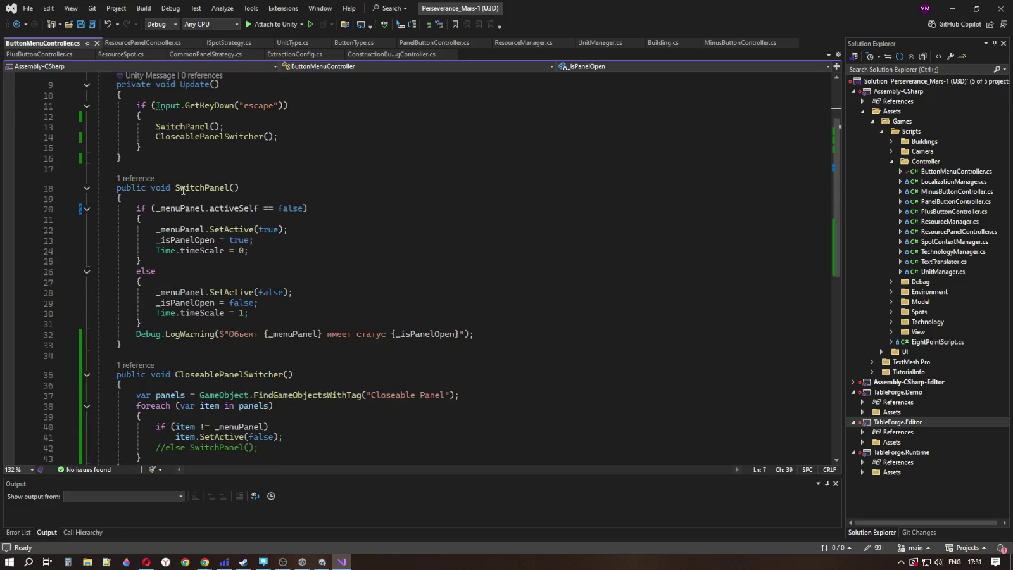
scroll(206, 224, up, 2)
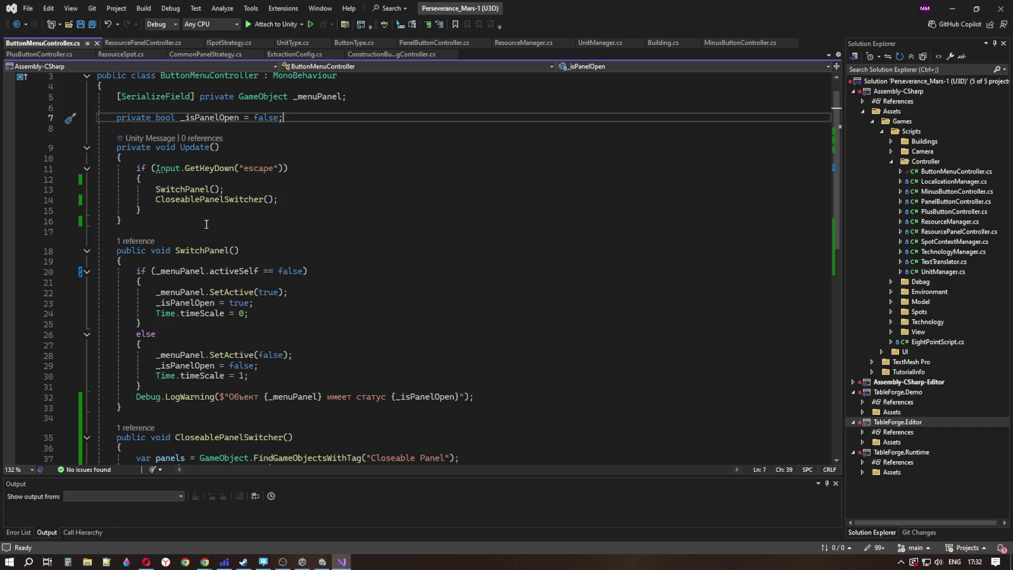
scroll(342, 114, down, 1)
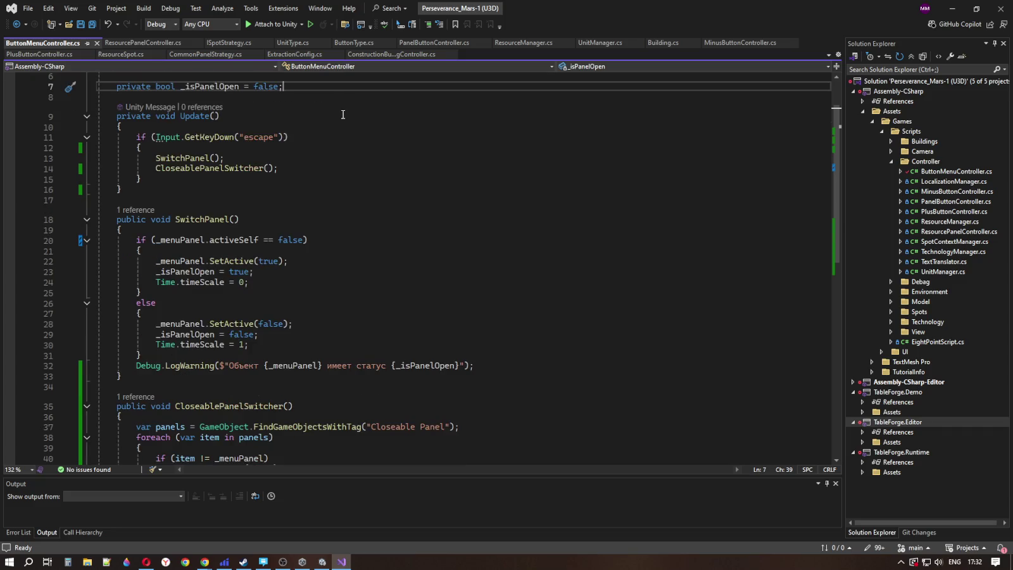
click(322, 564)
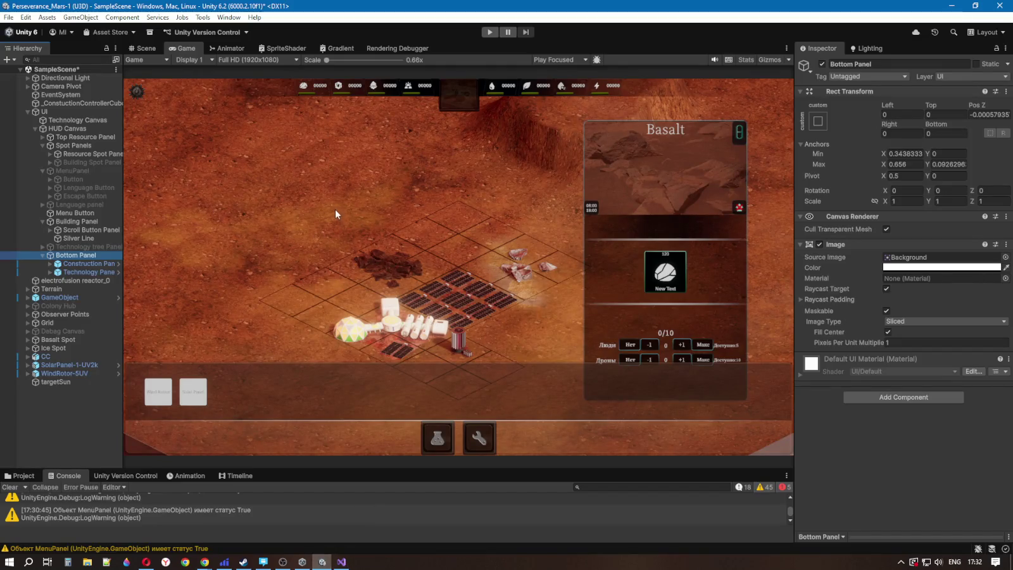
Step: Play-test the game, close the pause menu, stop Play mode, and enlarge the Console
click(491, 31)
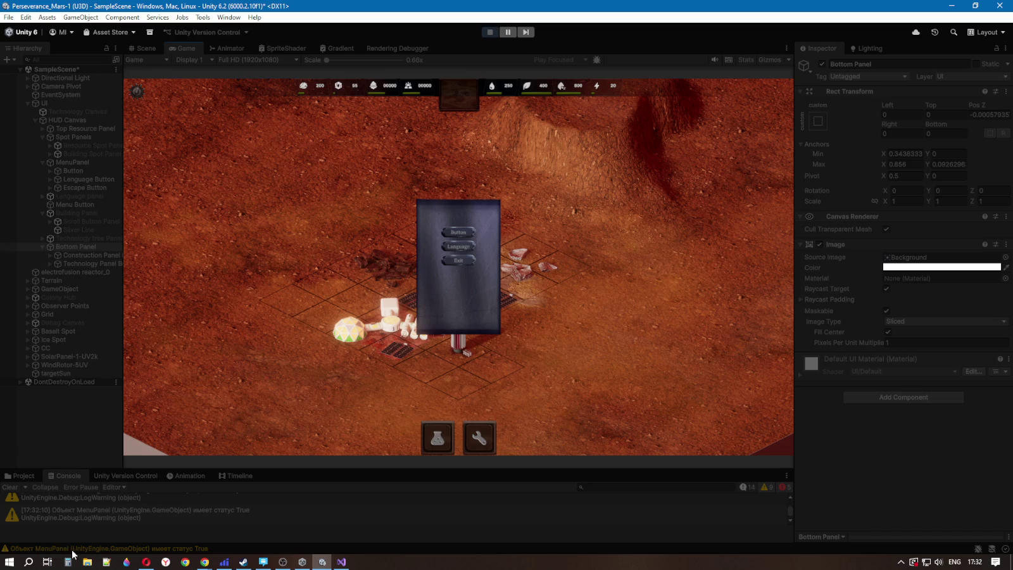
click(271, 335)
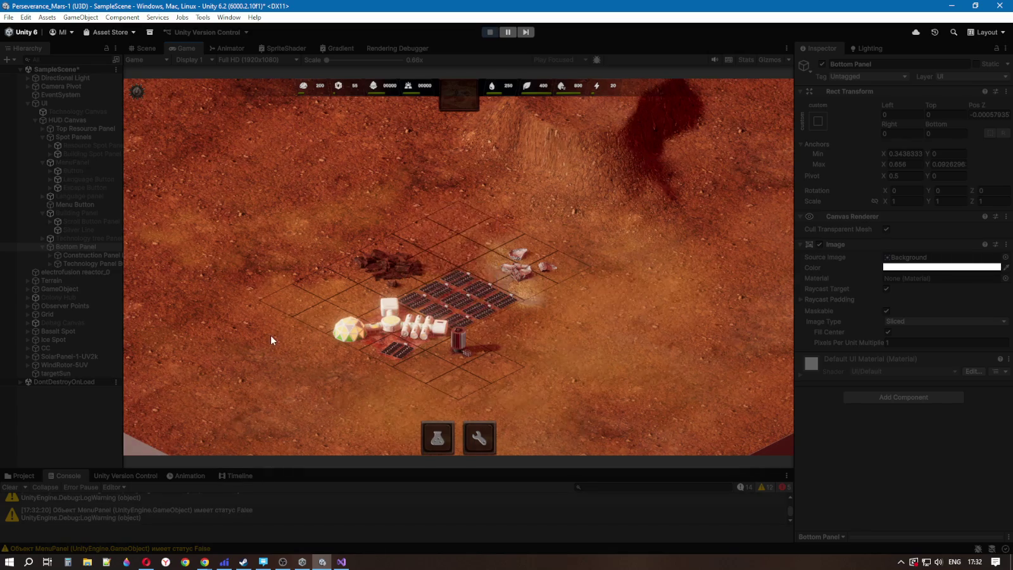
click(491, 32)
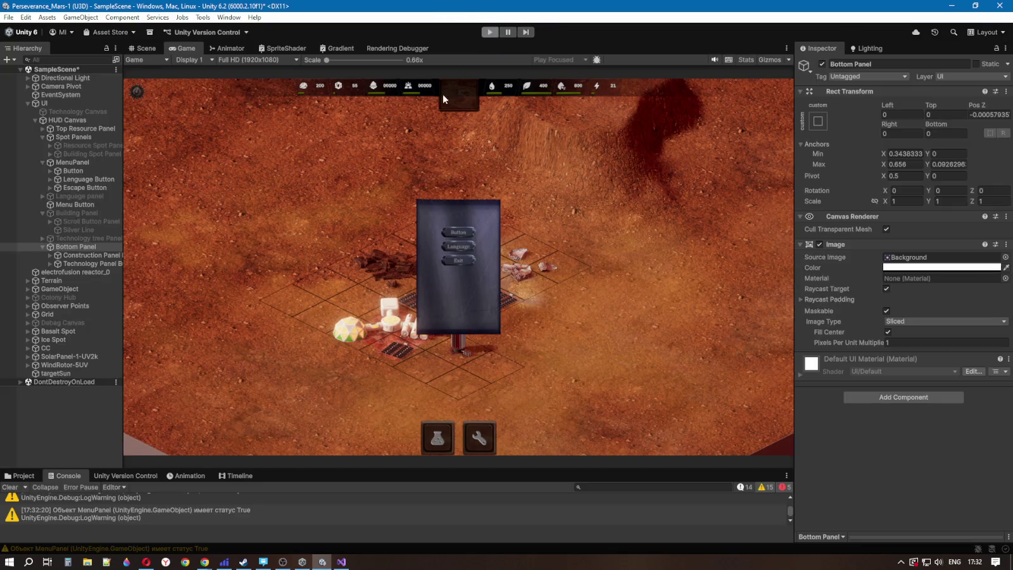
mouse_move(273, 469)
mouse_down()
mouse_move(273, 345)
mouse_move(320, 254)
mouse_up()
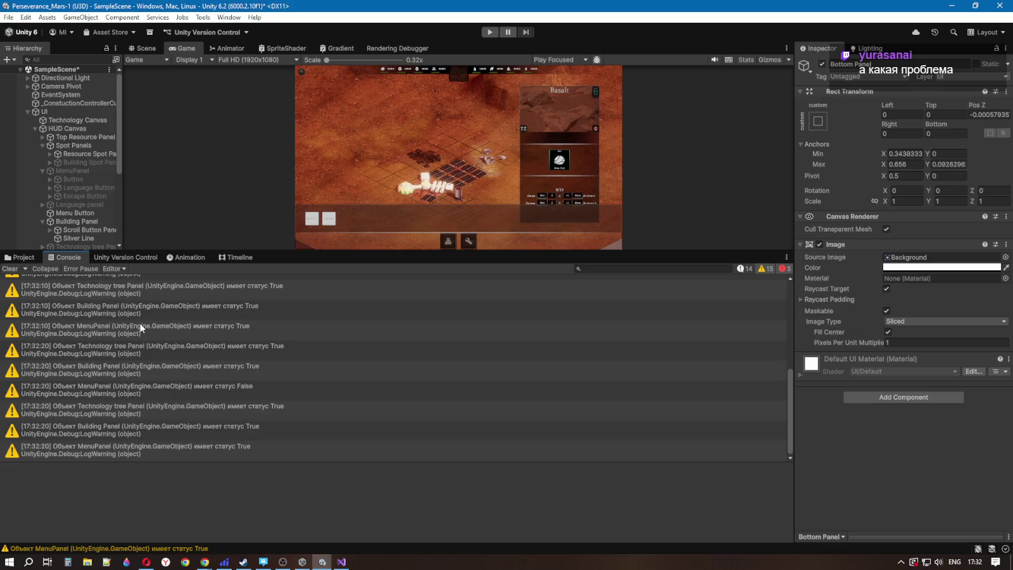
Step: Shrink the Console back down and recheck the serialized _menuPanel field in ButtonMenuController.cs
scroll(143, 328, up, 2)
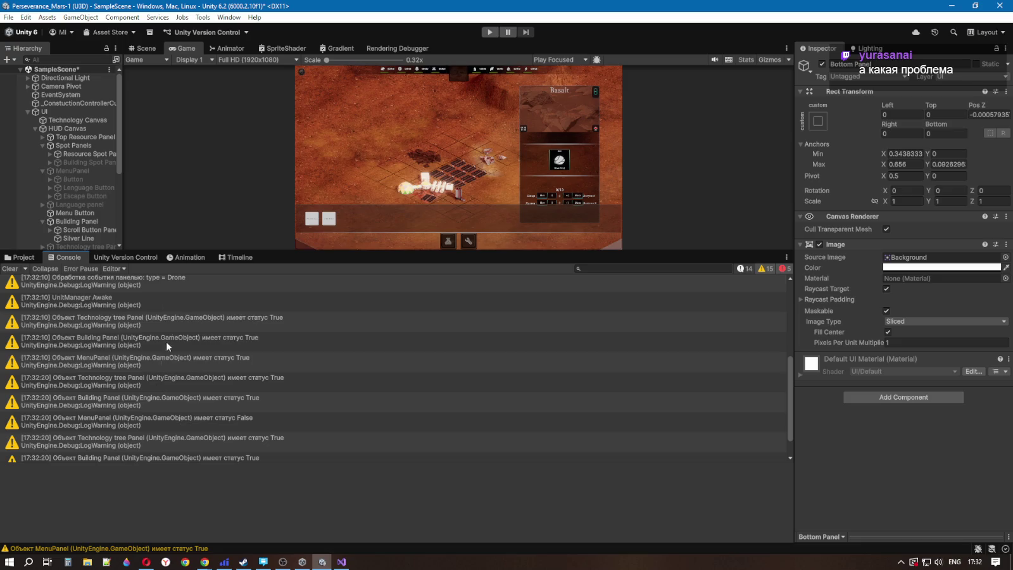
mouse_move(316, 249)
mouse_down()
mouse_move(337, 476)
mouse_move(341, 447)
mouse_up()
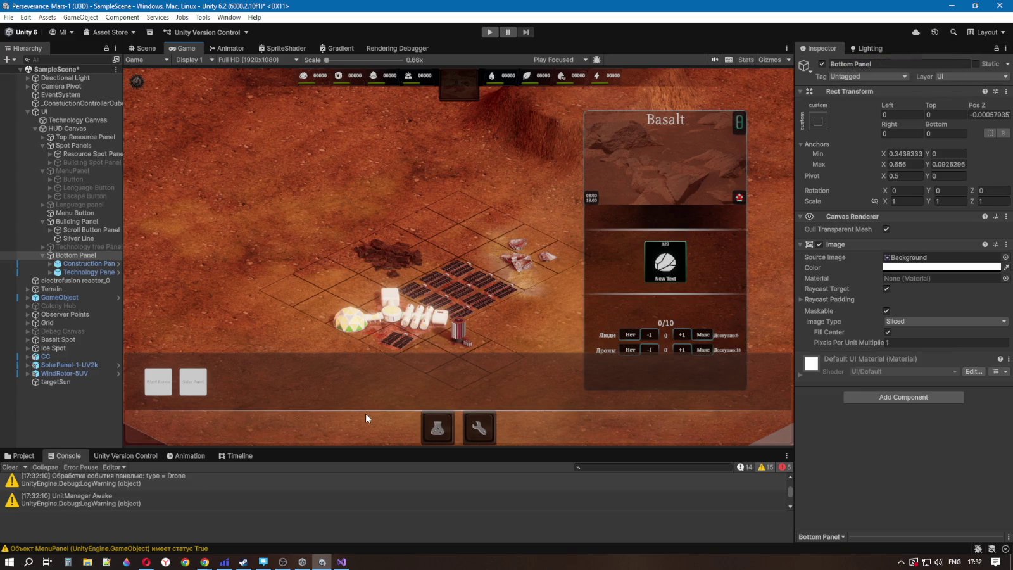
click(346, 563)
scroll(345, 348, up, 3)
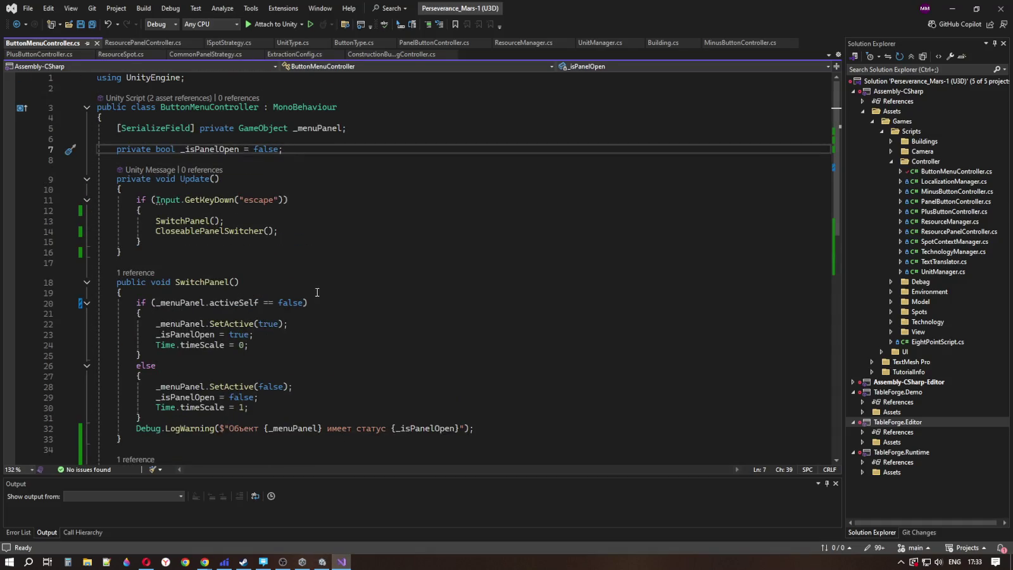
drag(356, 129, 118, 127)
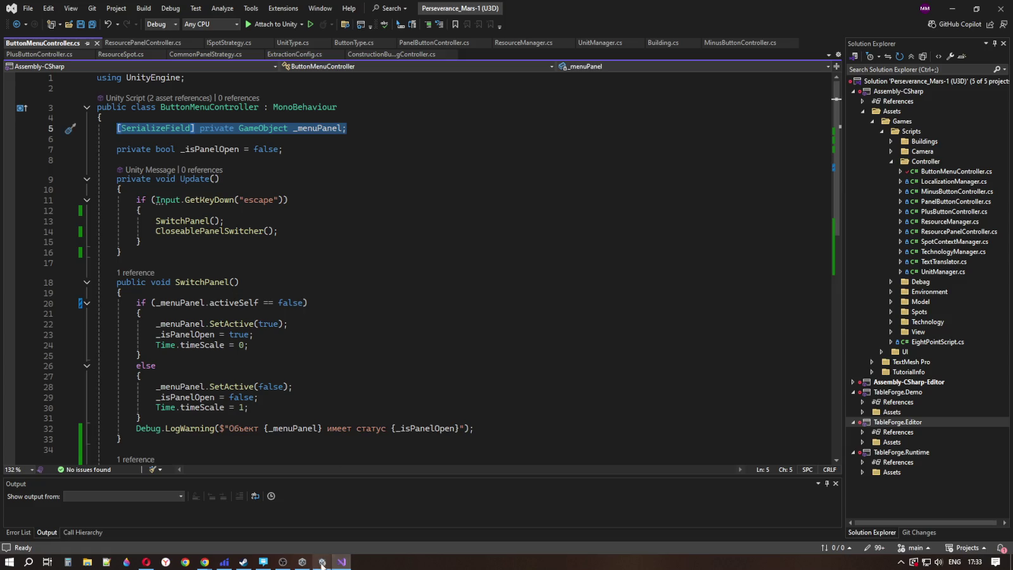
click(322, 561)
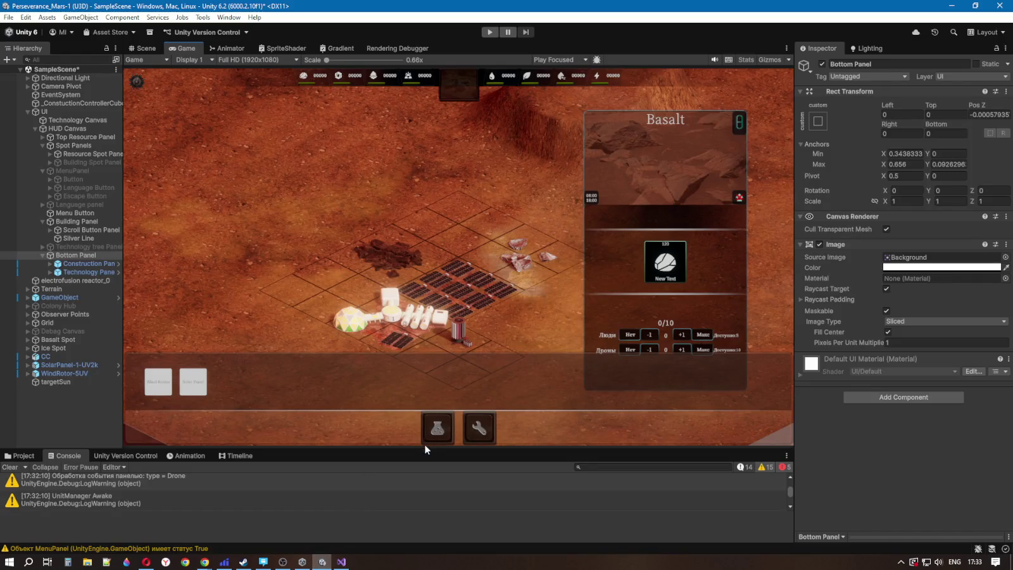
click(490, 33)
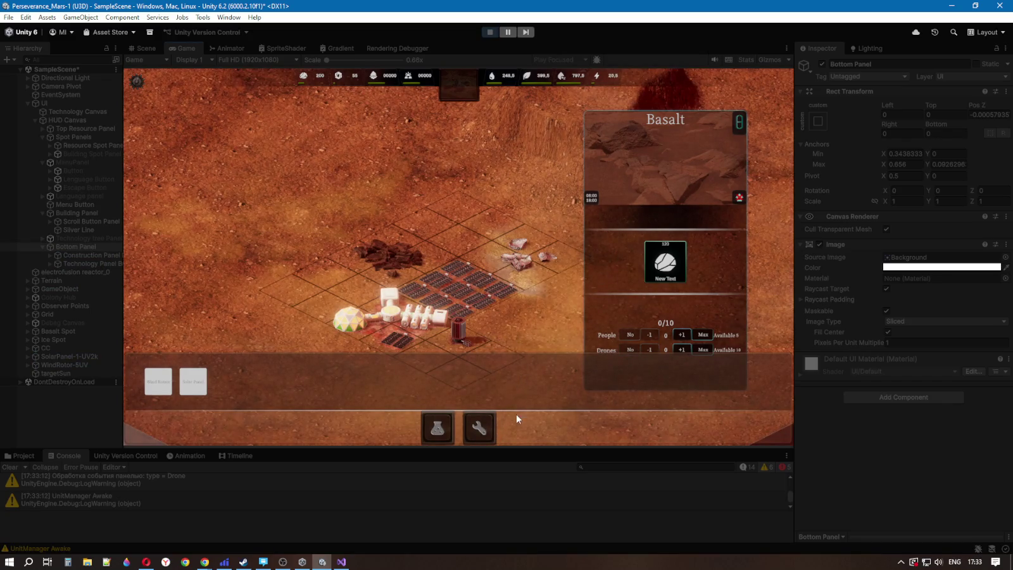
click(482, 437)
click(481, 427)
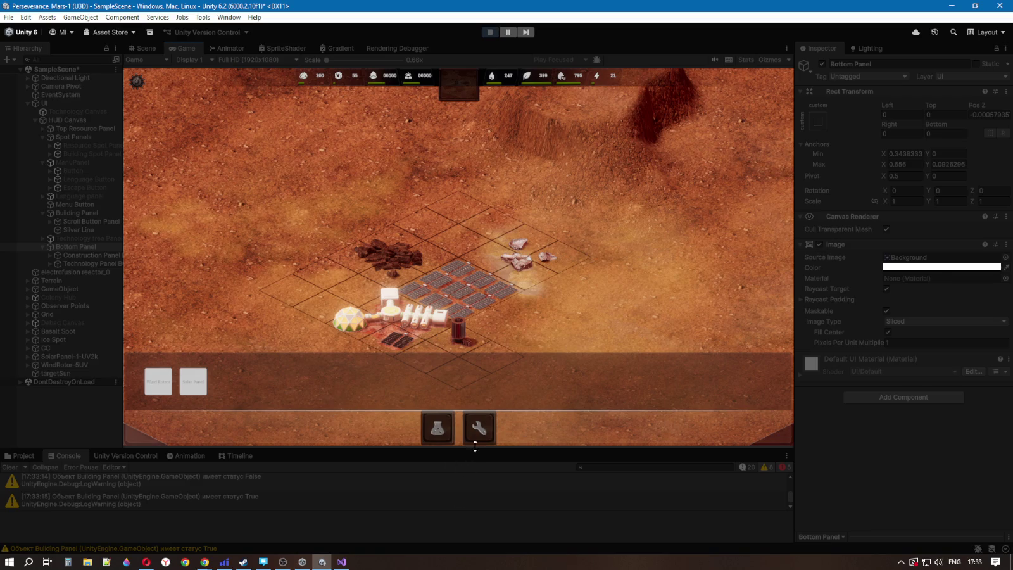
click(438, 430)
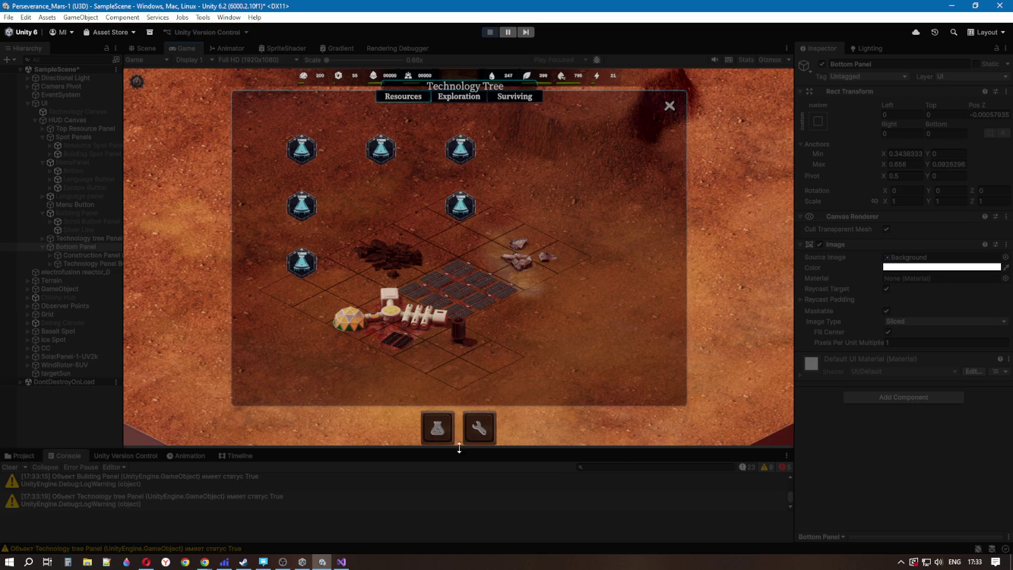
click(478, 430)
click(478, 431)
click(478, 431)
click(478, 430)
key(Escape)
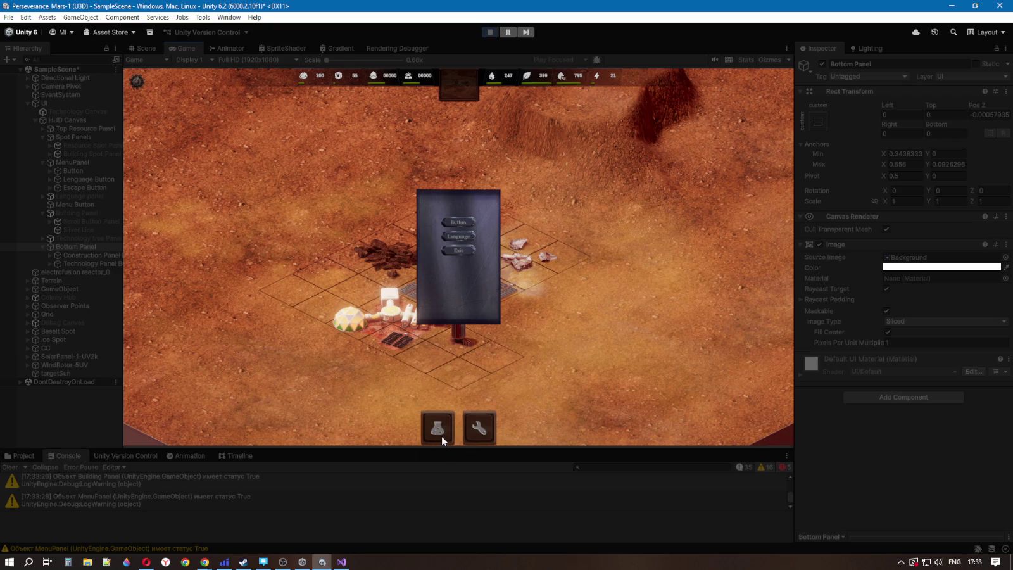
key(Escape)
key(Escape)
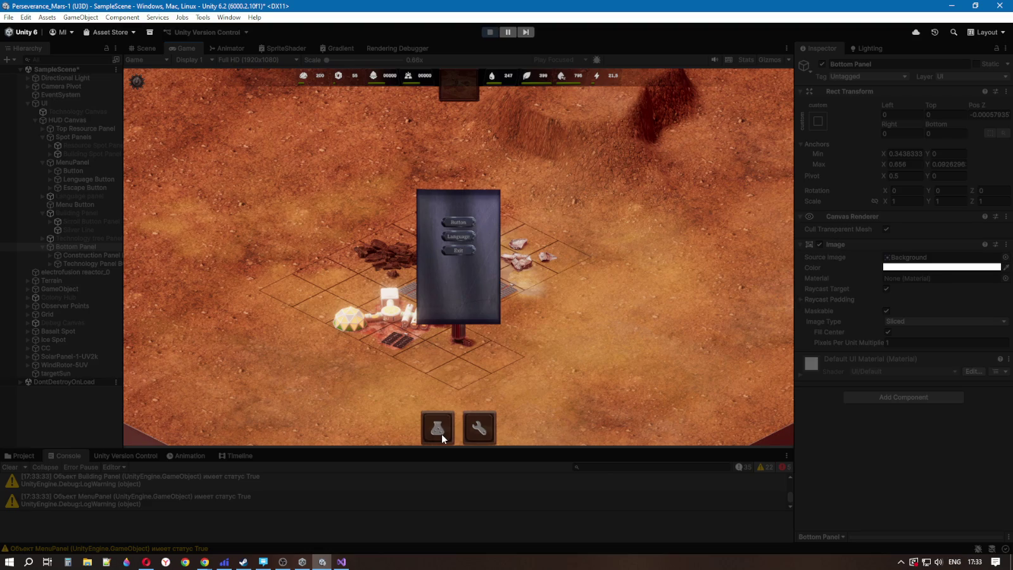
key(Escape)
key(Escape)
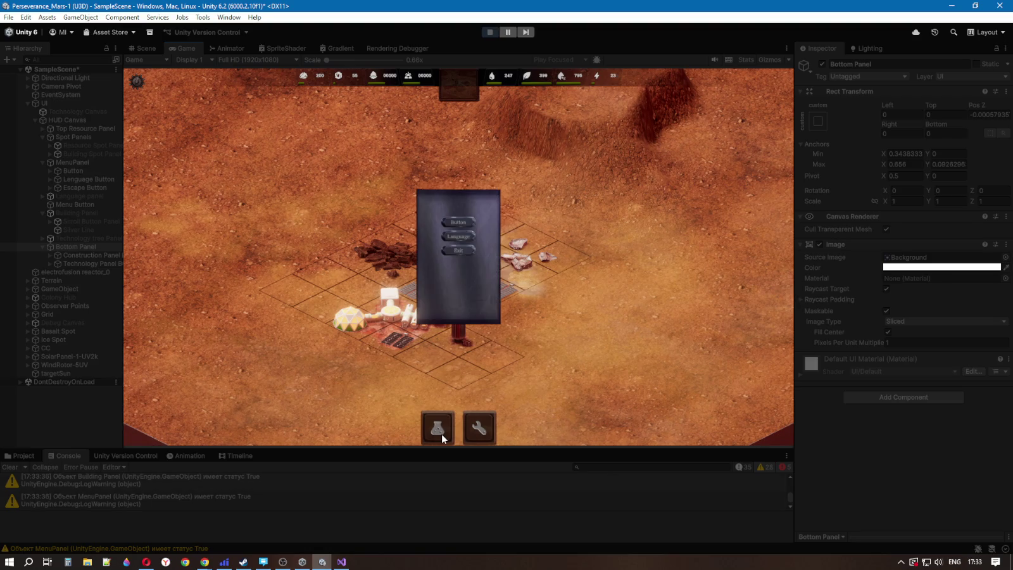
key(Escape)
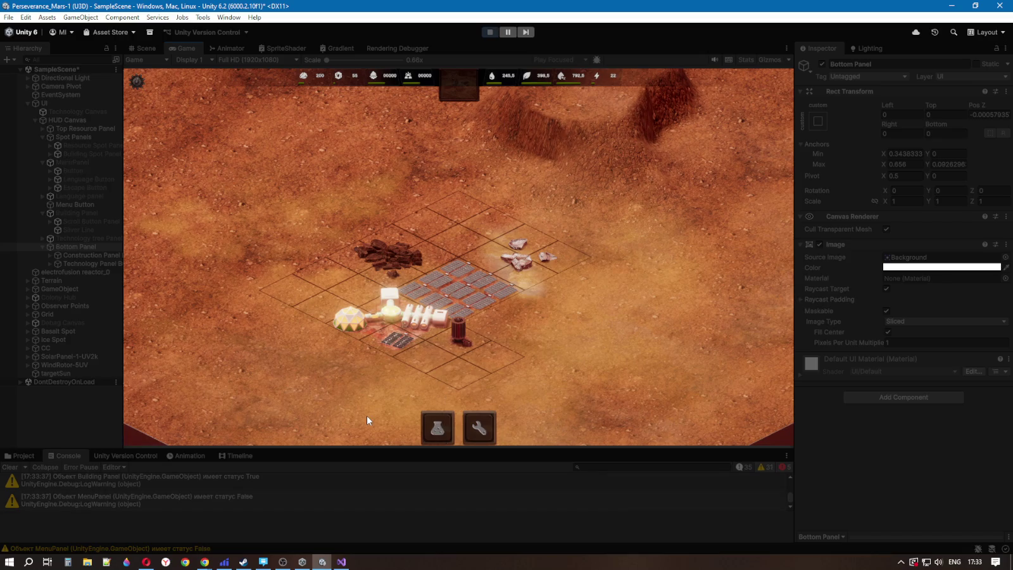
key(Escape)
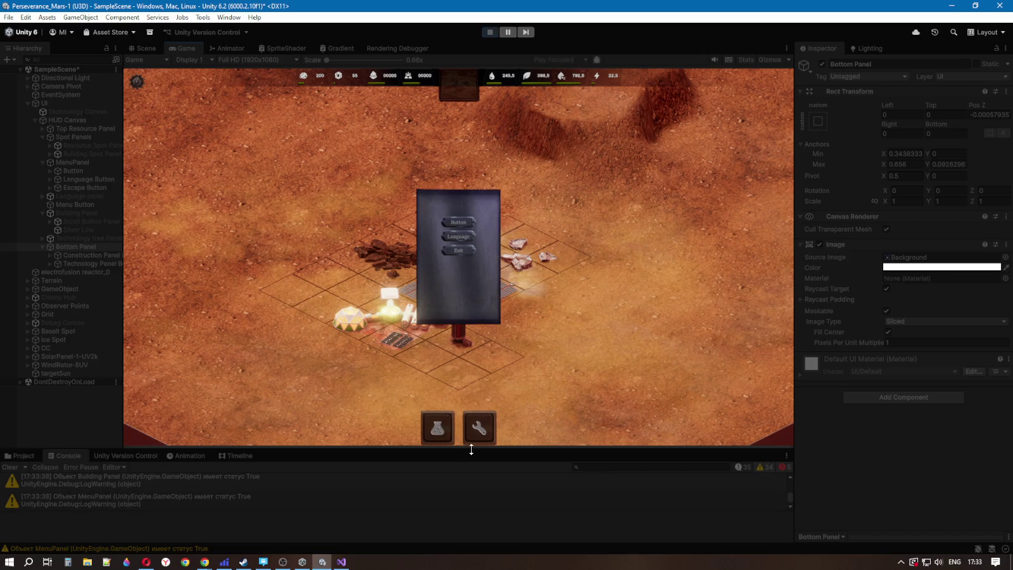
click(489, 33)
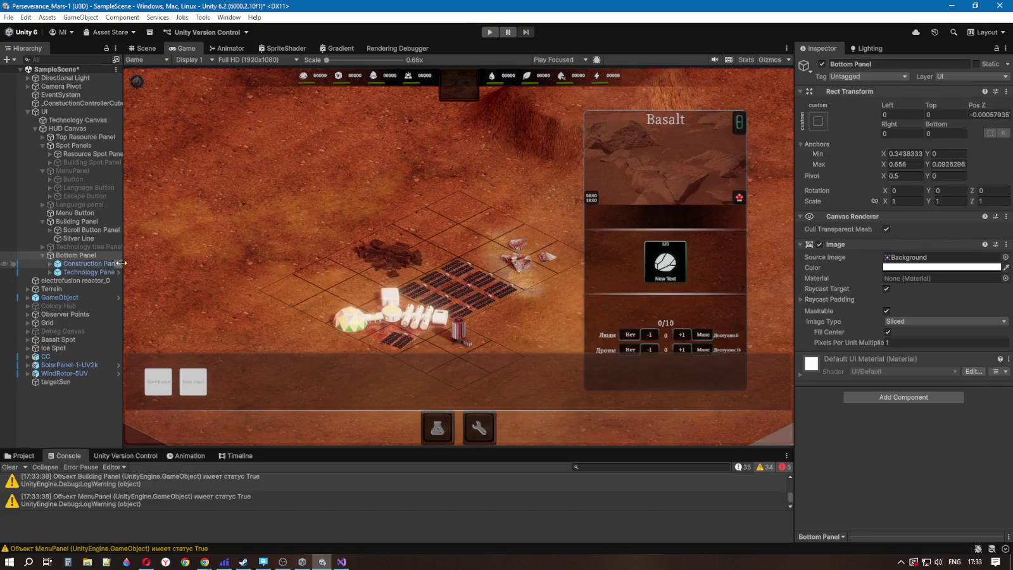
click(75, 222)
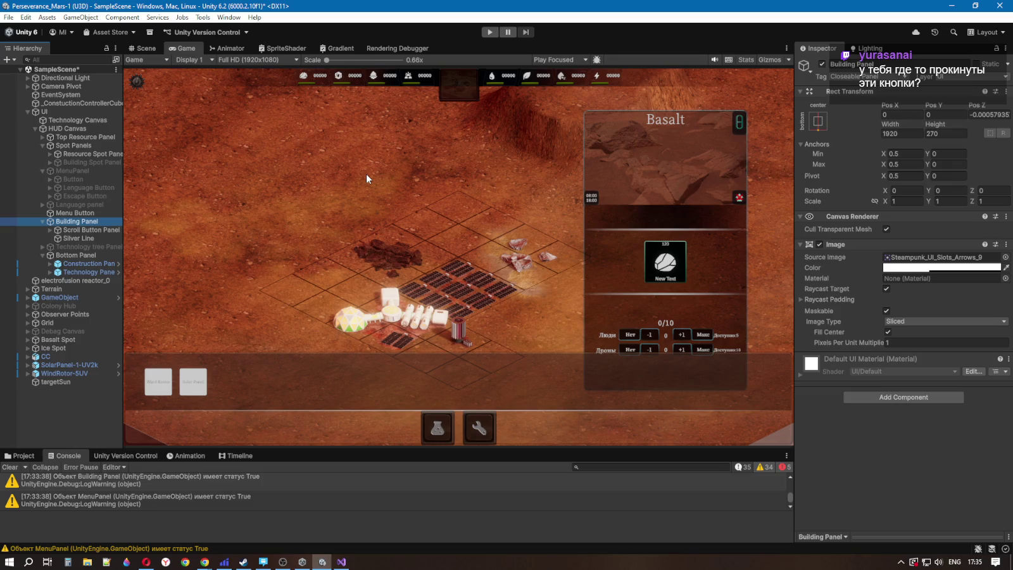
Step: Select Bottom Panel and toggle it inactive, then active again
click(89, 255)
click(822, 64)
click(822, 64)
click(822, 64)
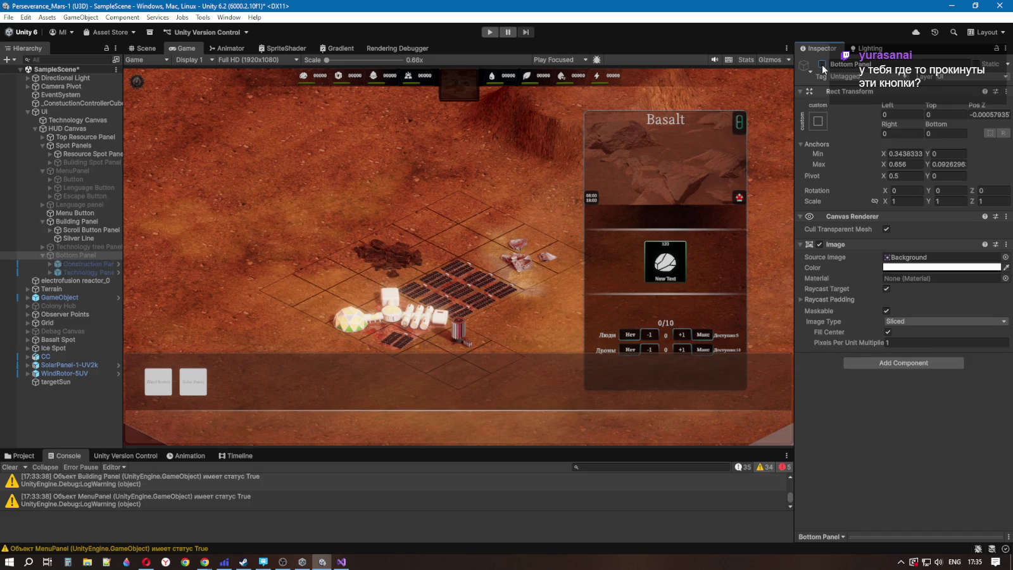
click(822, 64)
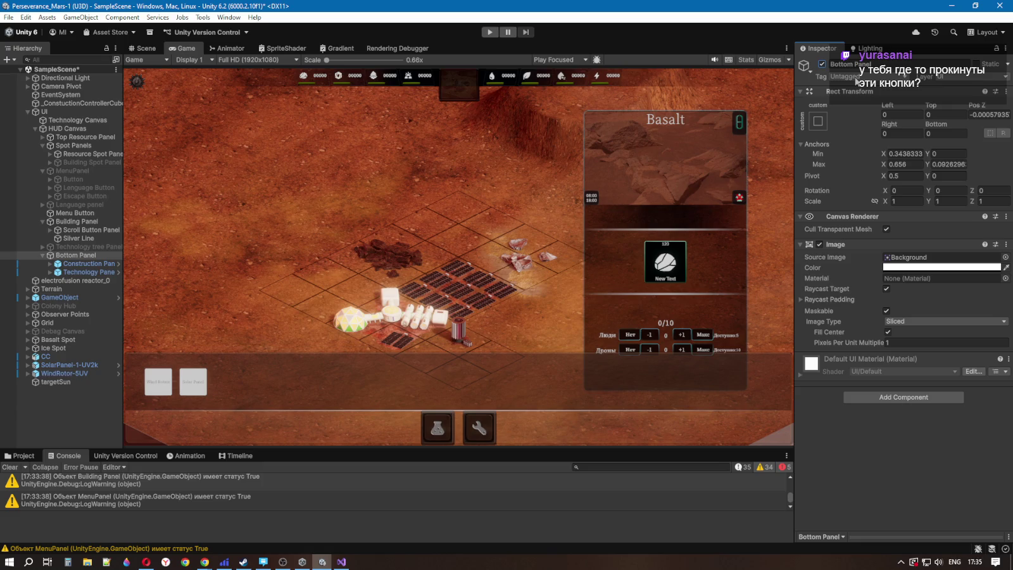
Step: Tag Bottom Panel as Closeable Panel, test it in Play mode, then revert the tag to Untagged
click(857, 77)
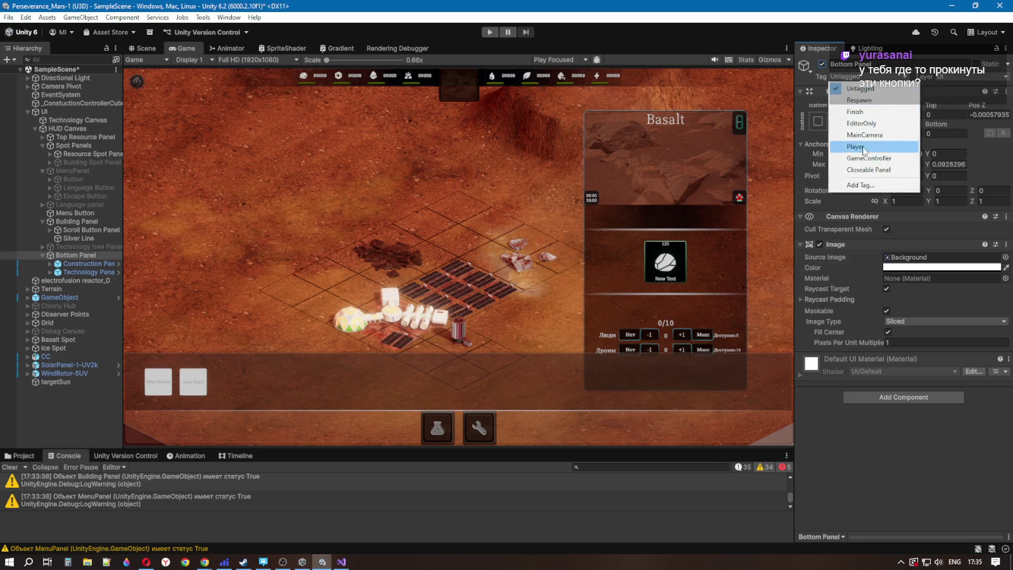
click(864, 171)
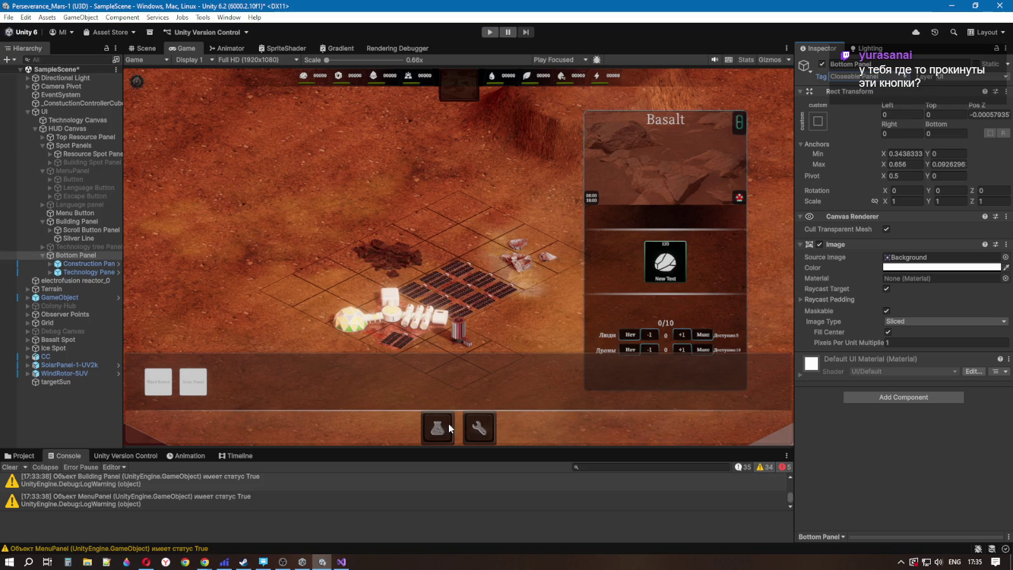
click(490, 33)
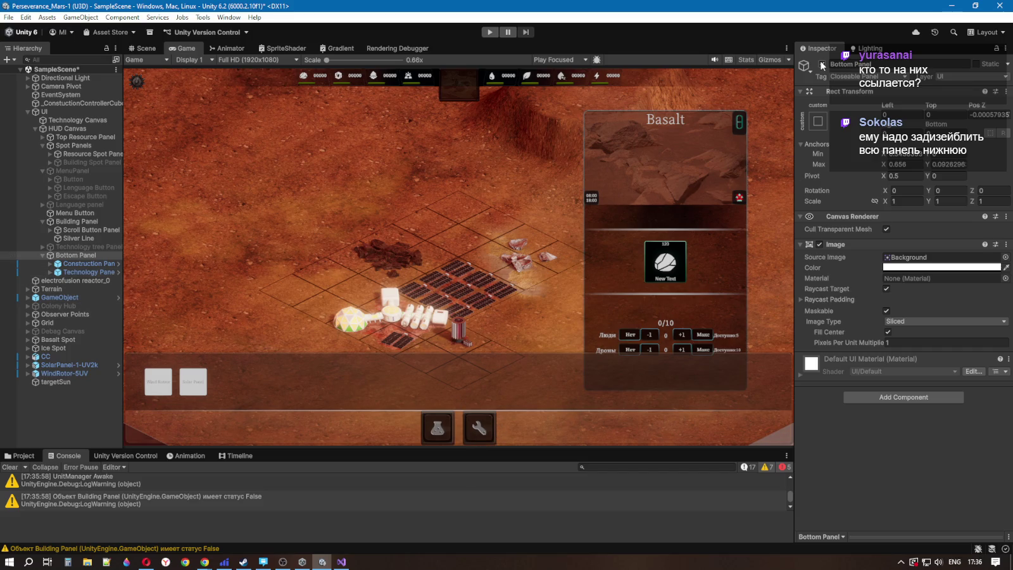
click(853, 79)
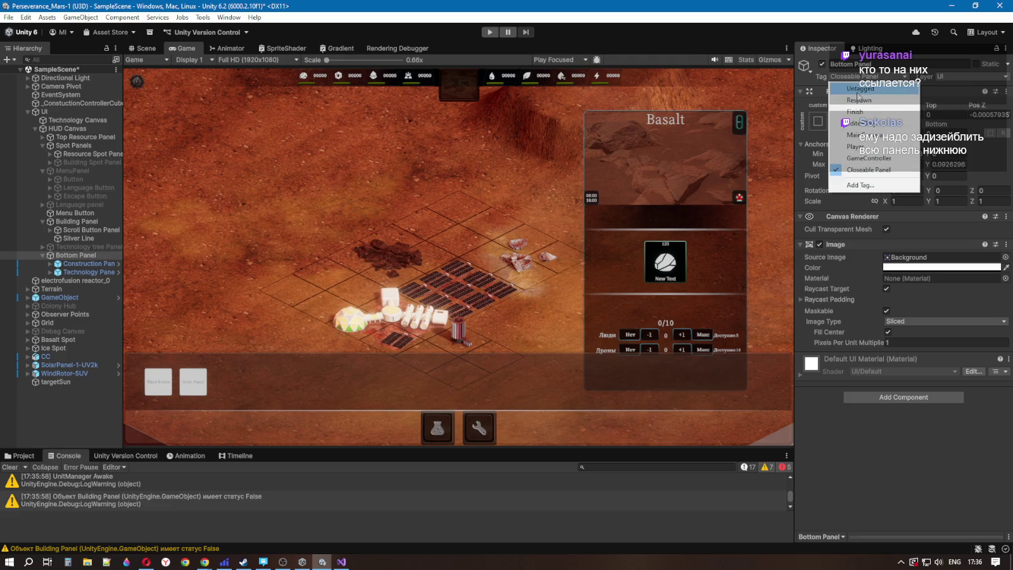
click(859, 92)
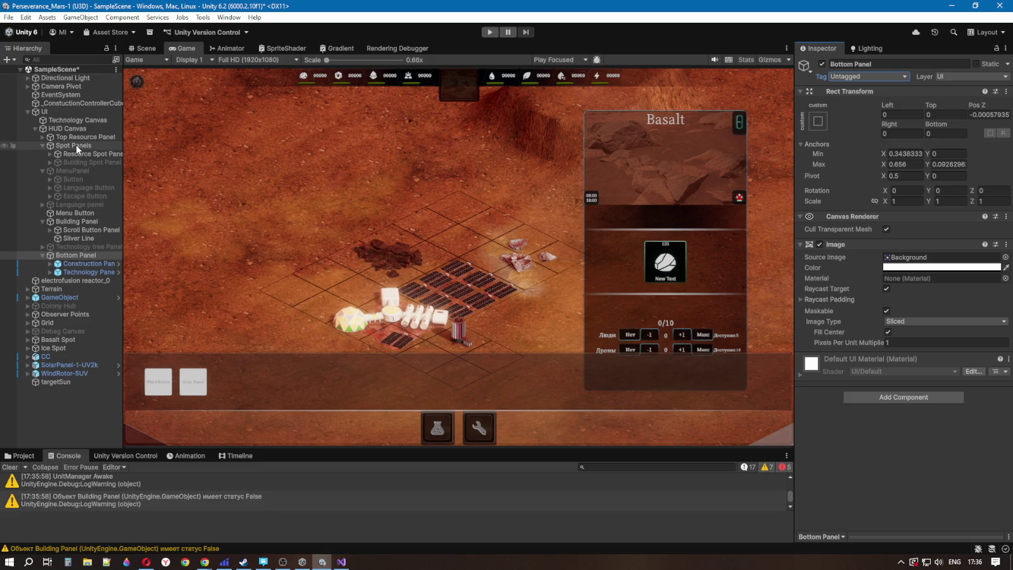
click(341, 561)
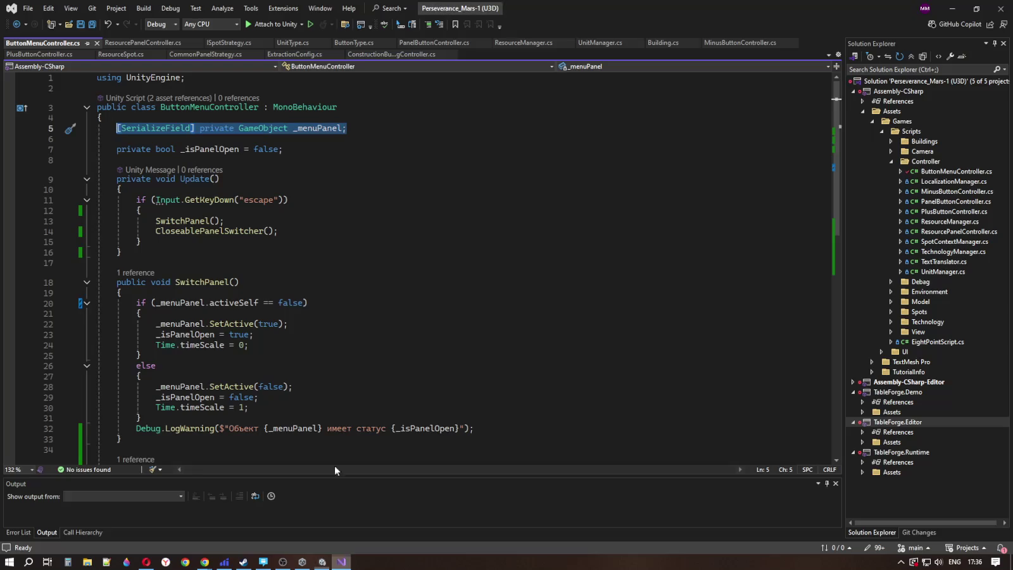
Step: Click around the _menuPanel lines 5–6 of ButtonMenuController.cs without editing the code
click(355, 128)
click(299, 136)
click(360, 129)
click(229, 138)
click(344, 130)
click(336, 139)
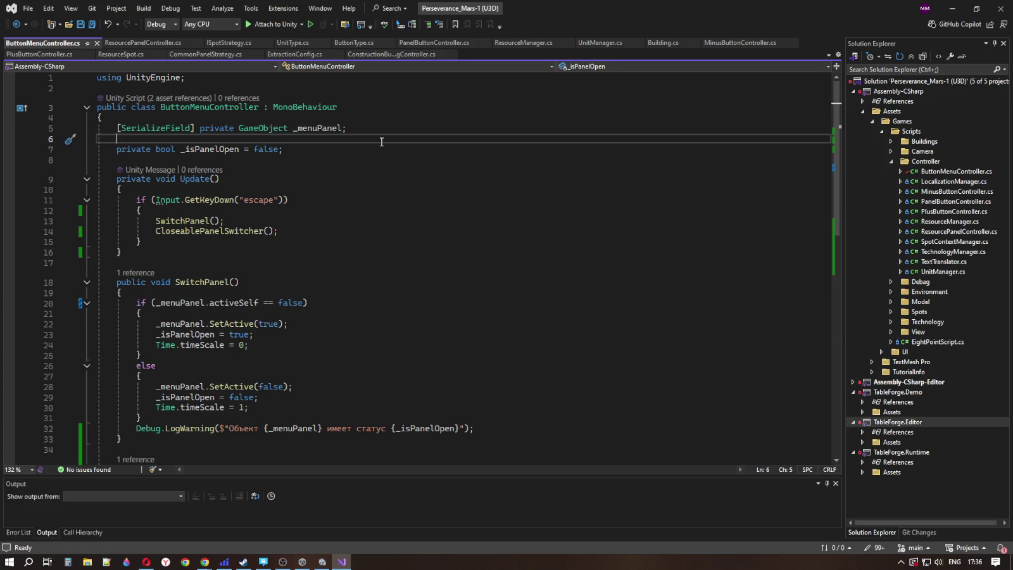
Step: Switch to Unity, minimize it, and bring up the Decorator pattern article in Chrome
mouse_move(324, 564)
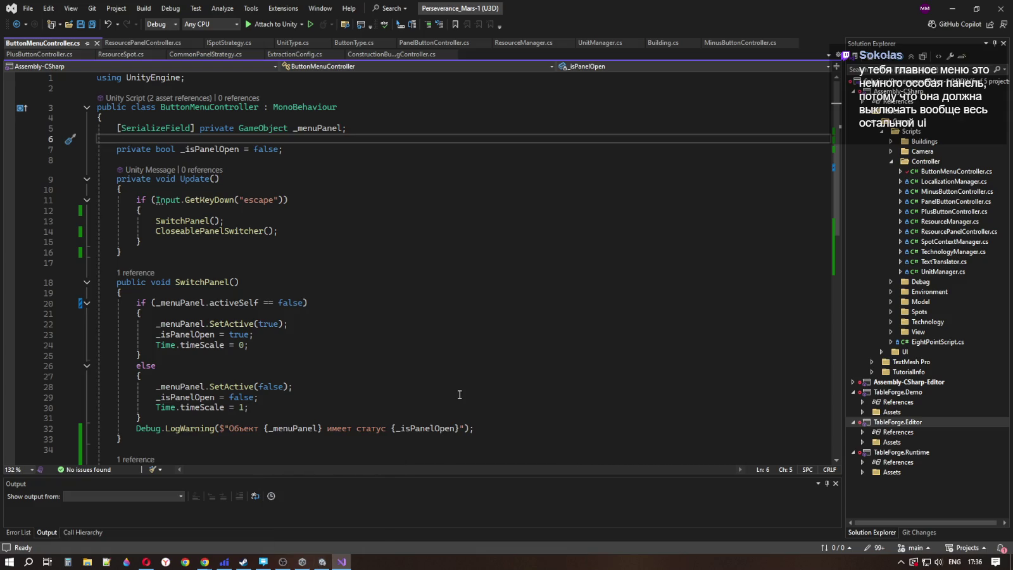
click(322, 561)
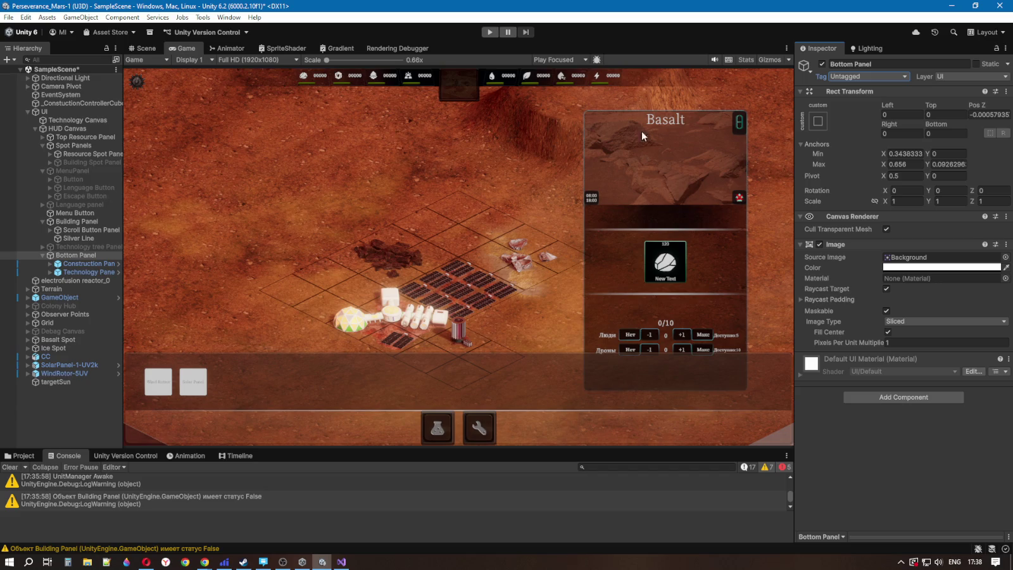
click(951, 5)
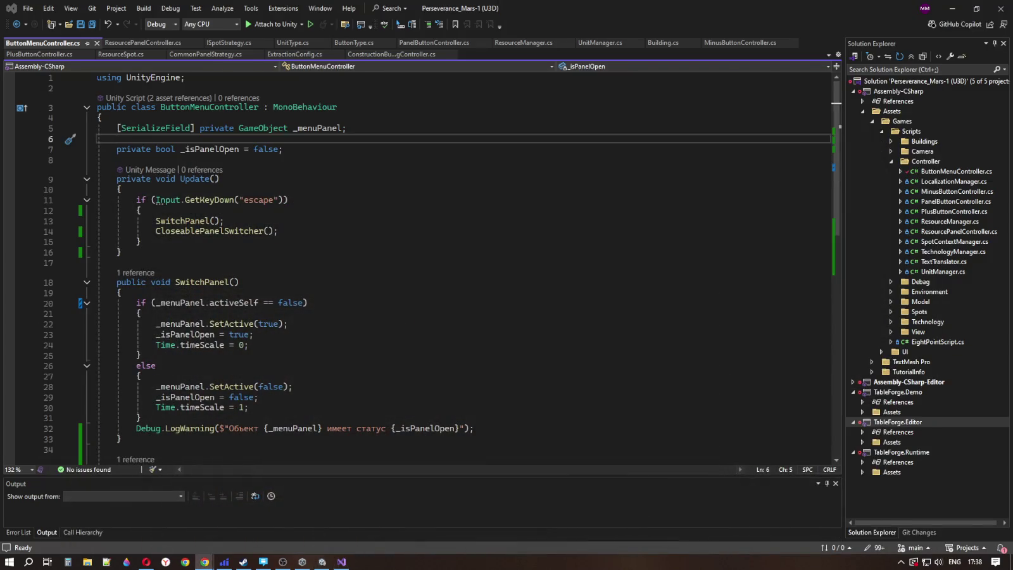
click(204, 562)
Step: Maximize Chrome, read through the Refactoring.Guru Decorator article, then return to Visual Studio
double_click(505, 53)
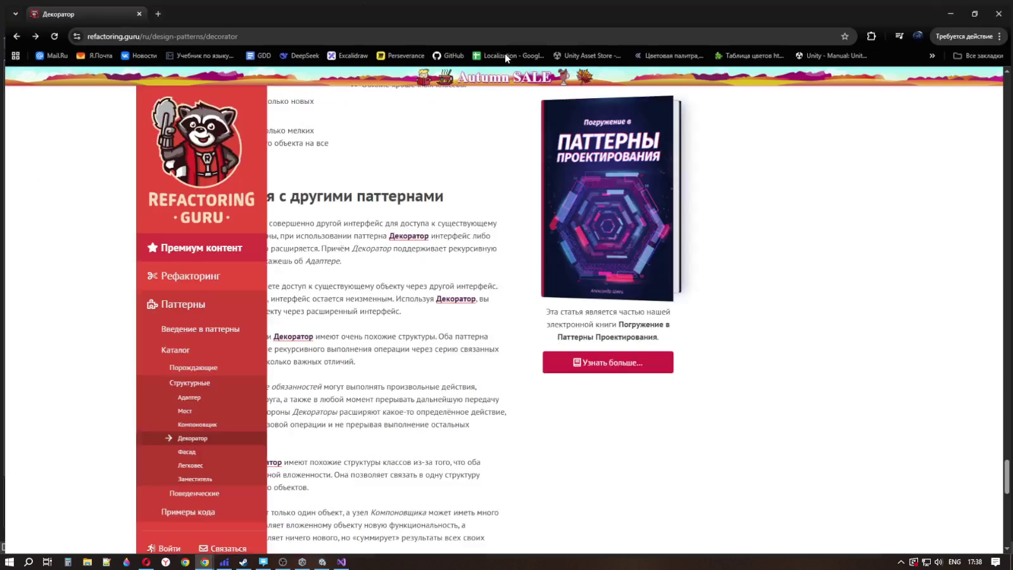
scroll(356, 320, down, 3)
scroll(356, 320, up, 15)
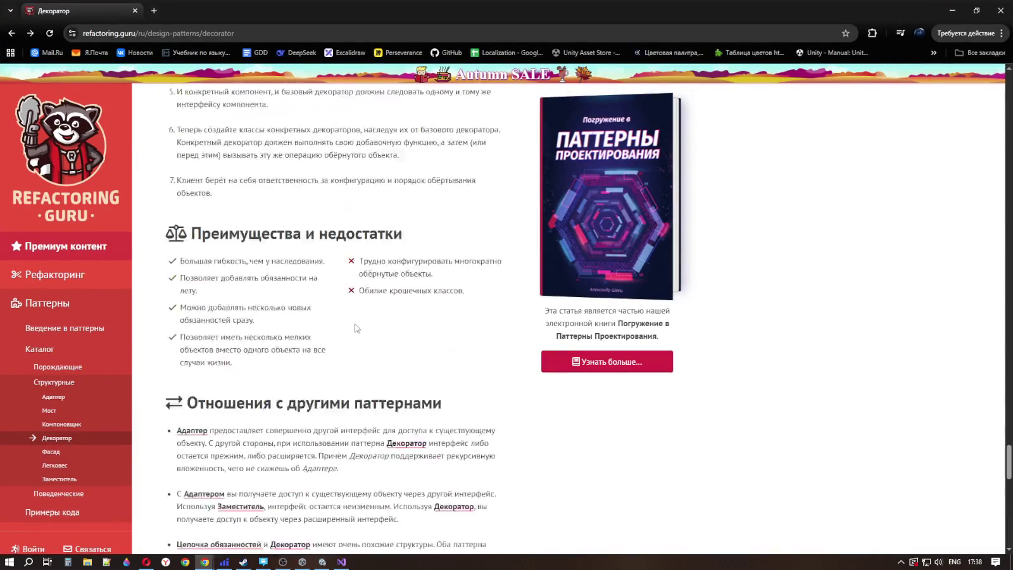
scroll(287, 344, up, 15)
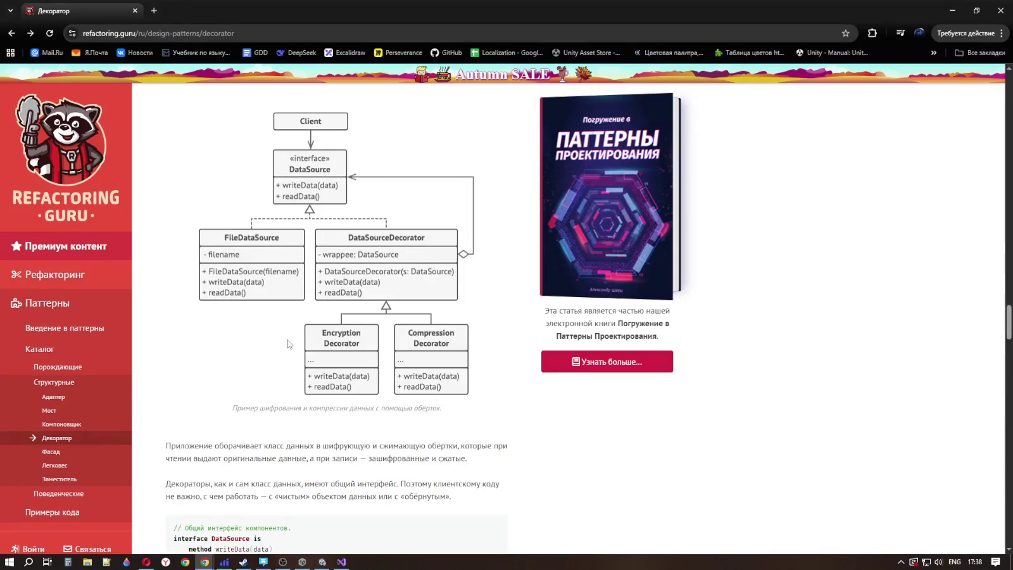
scroll(288, 344, up, 3)
scroll(292, 334, down, 10)
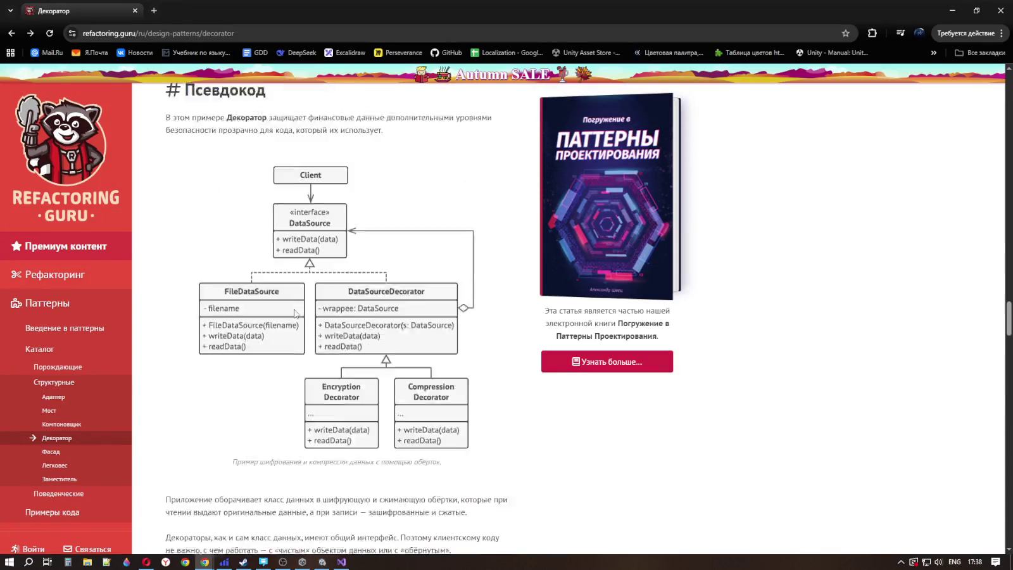
scroll(296, 320, down, 15)
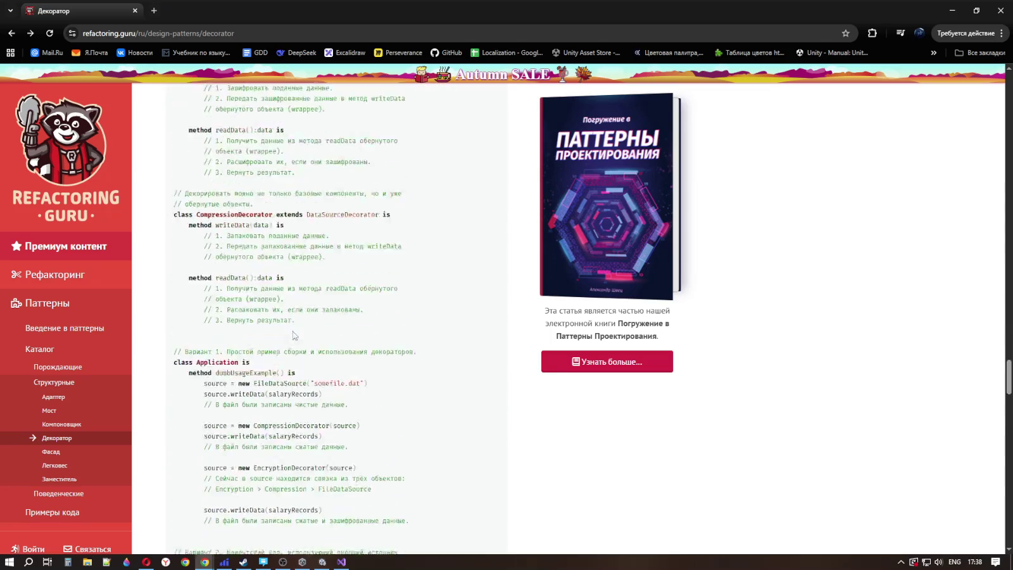
scroll(296, 321, down, 8)
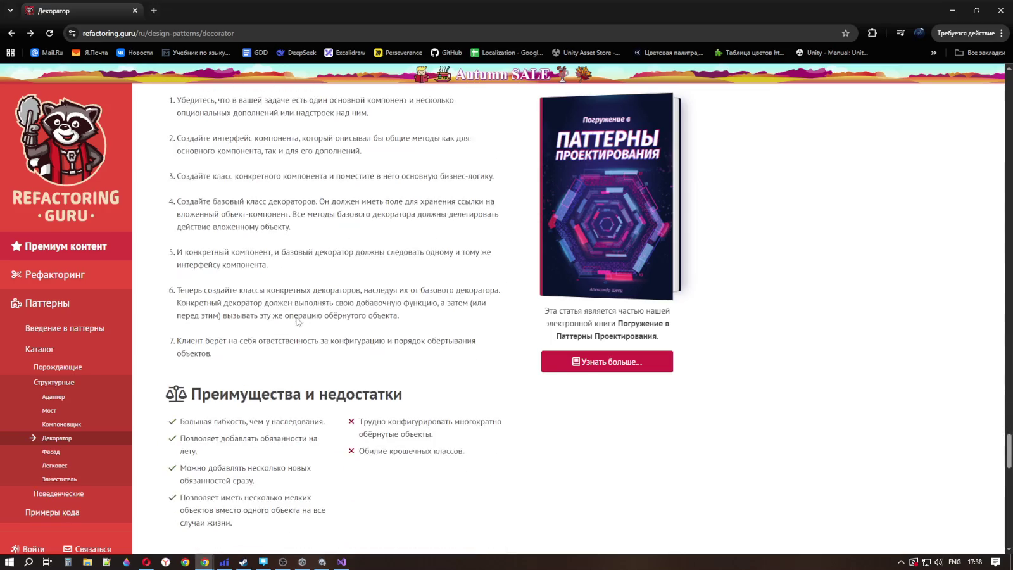
scroll(309, 232, down, 10)
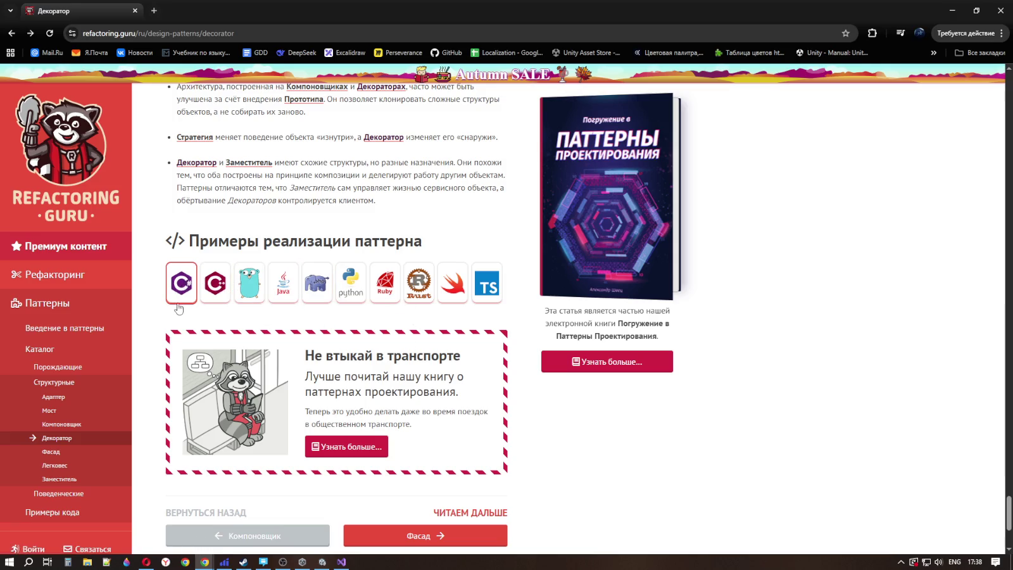
scroll(217, 339, down, 2)
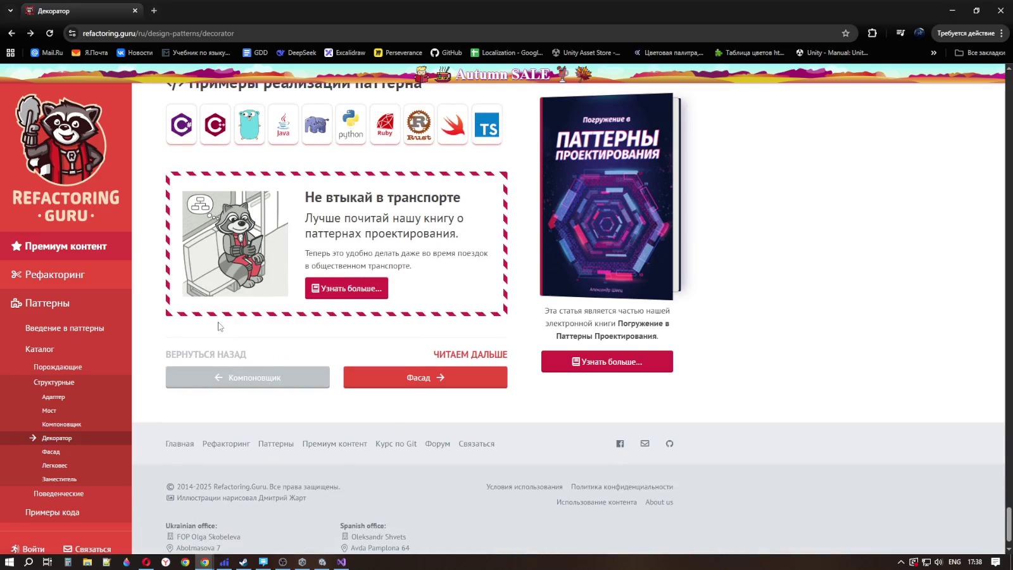
scroll(219, 326, up, 3)
scroll(197, 298, up, 5)
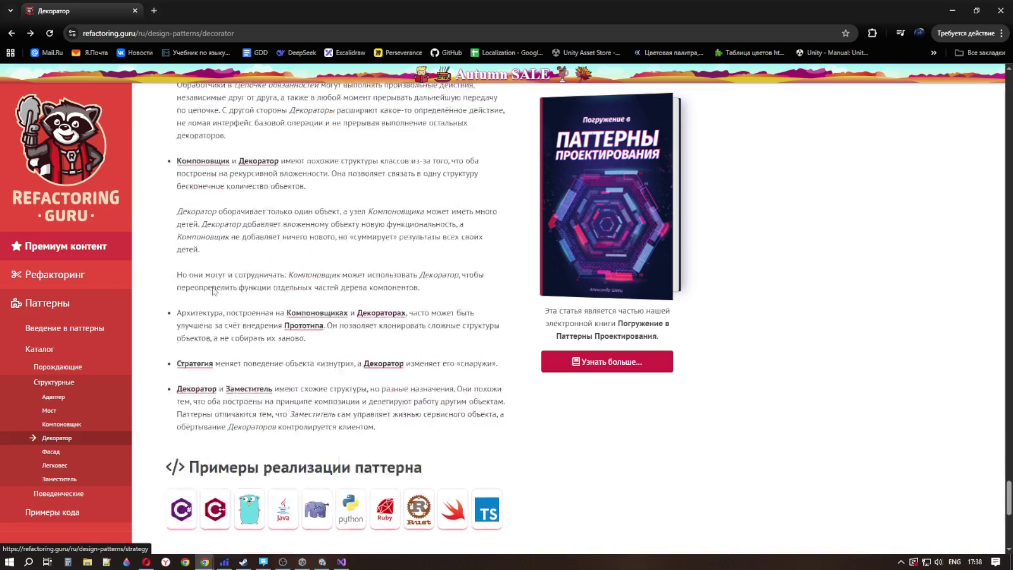
key(alt+Tab)
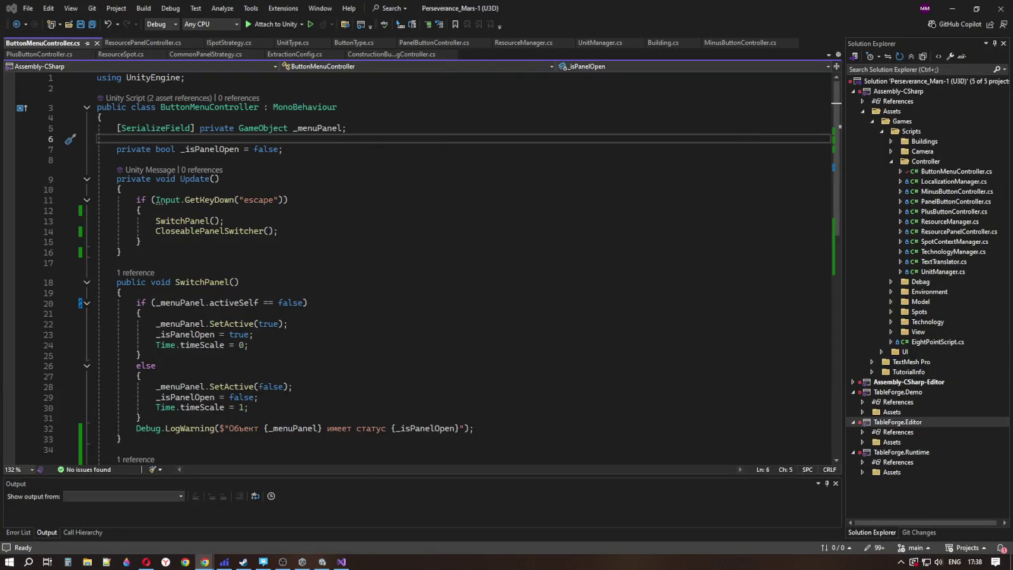
Step: Glance at Unity's GameObject.SetActive scripting reference, then return through Visual Studio to Unity
click(150, 561)
mouse_move(204, 562)
click(273, 514)
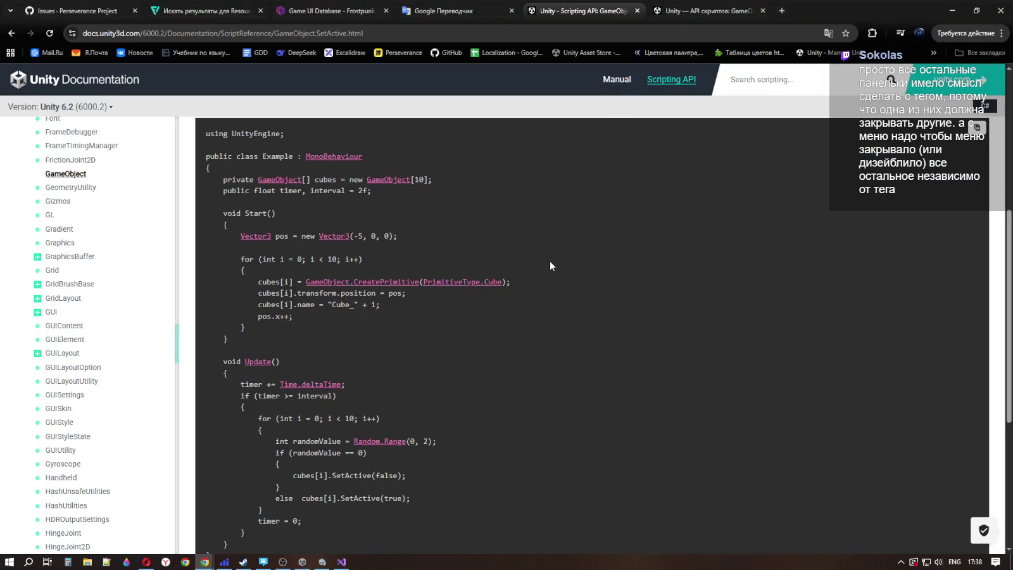
click(341, 562)
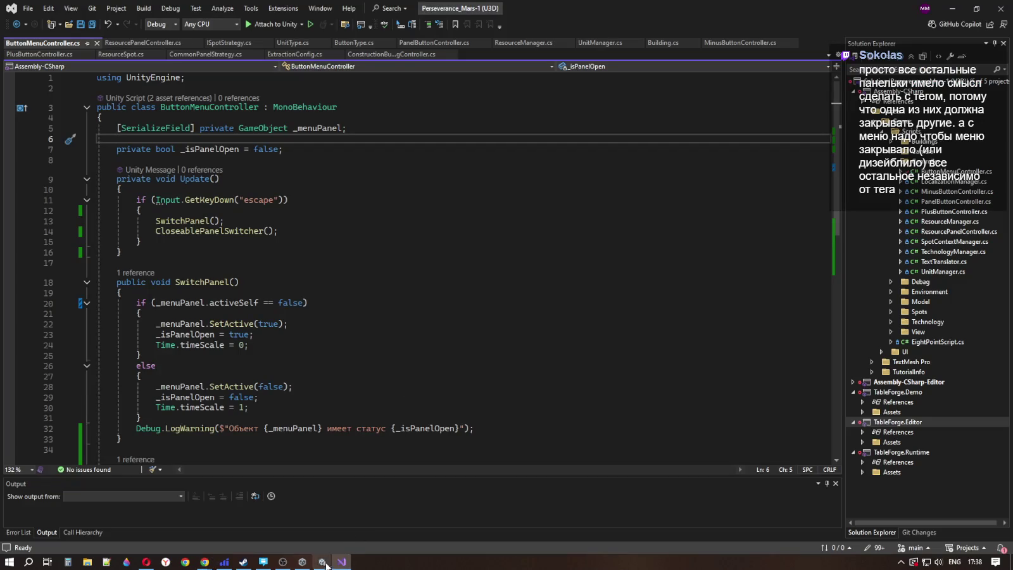
click(322, 561)
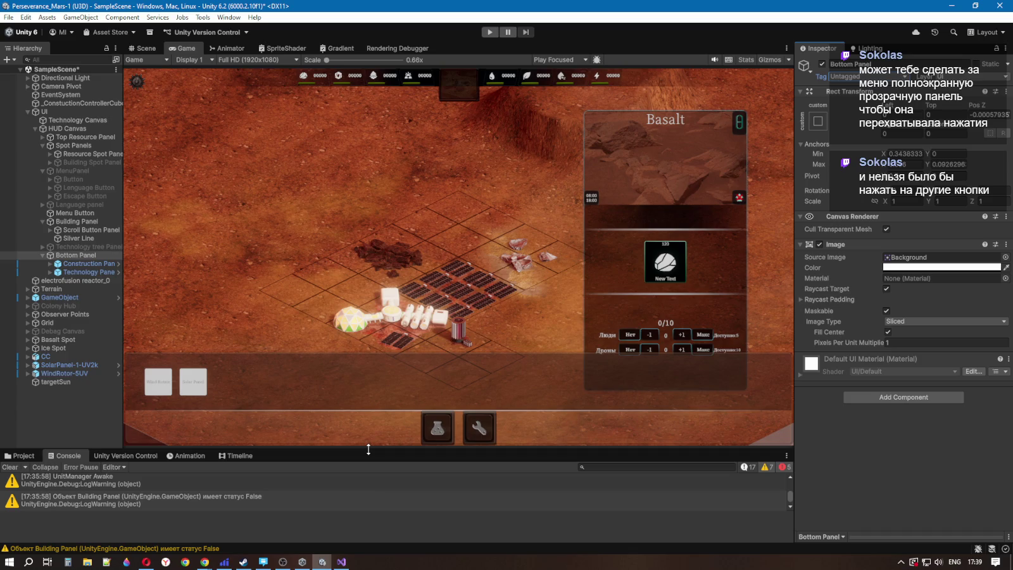
Step: Play the game, toggle the pause menu with Escape, and test the building and technology tree panels
click(488, 31)
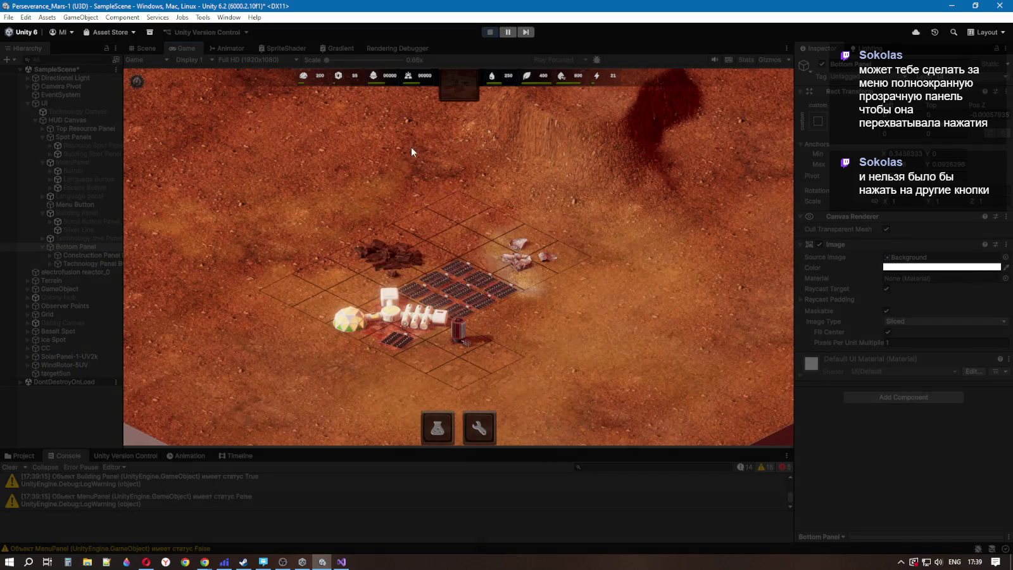
key(Escape)
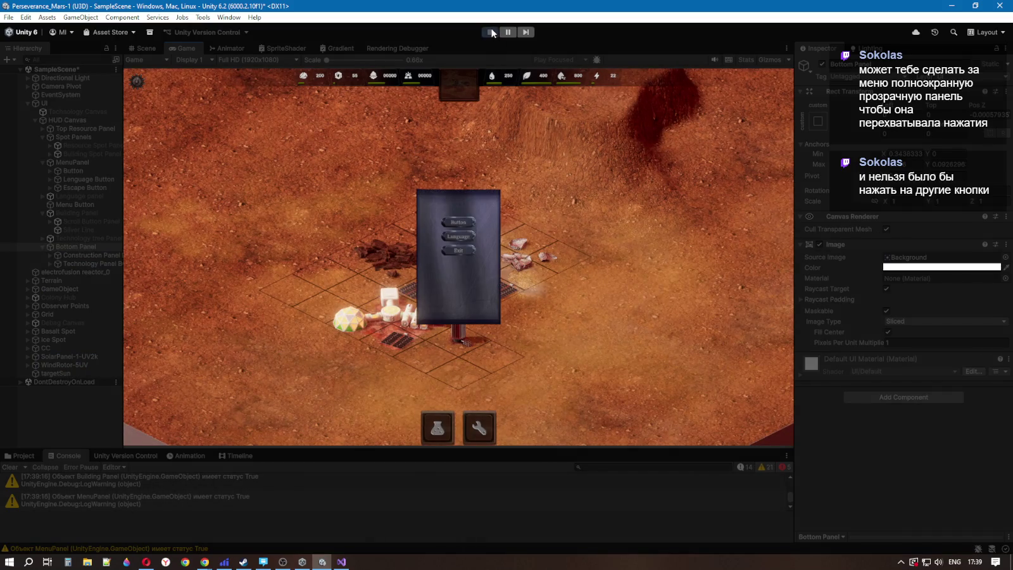
click(479, 441)
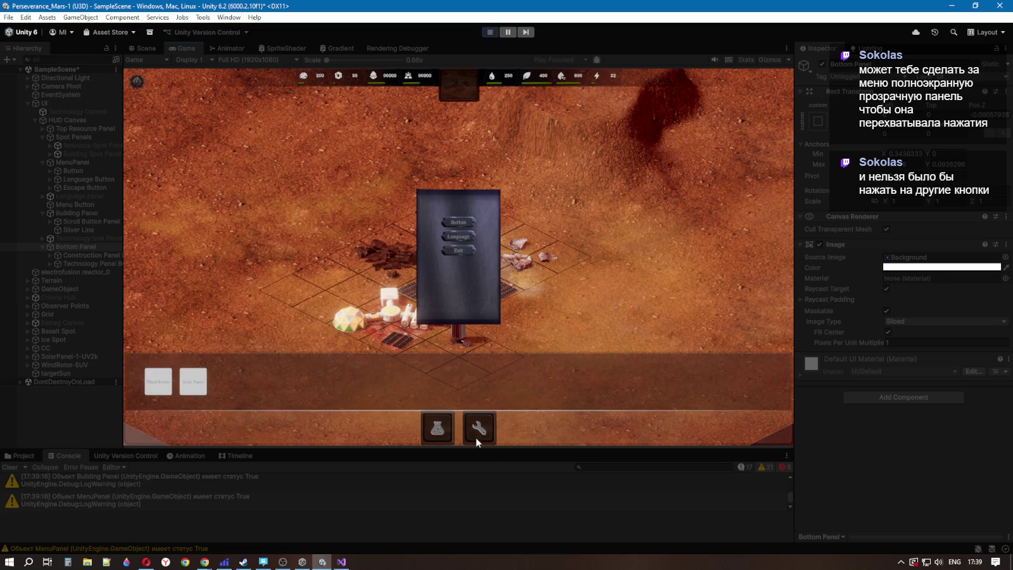
click(437, 429)
click(445, 430)
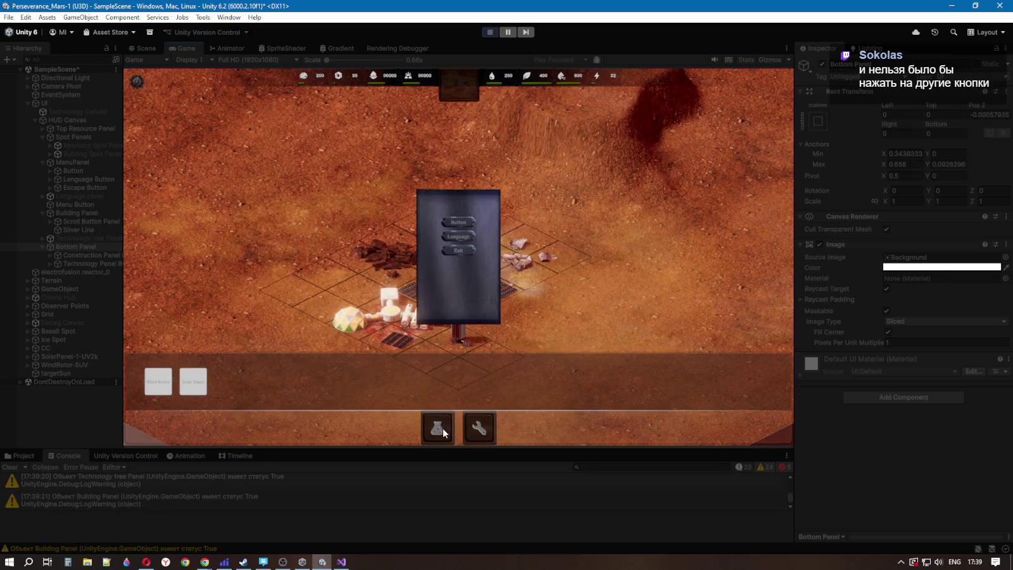
key(Escape)
key(Escape)
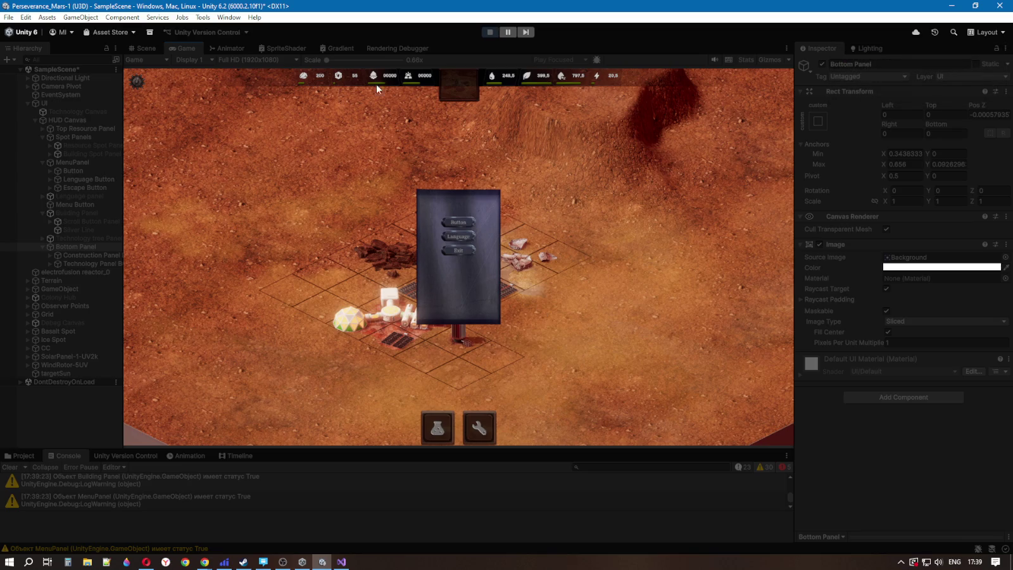
key(Escape)
key(Escape)
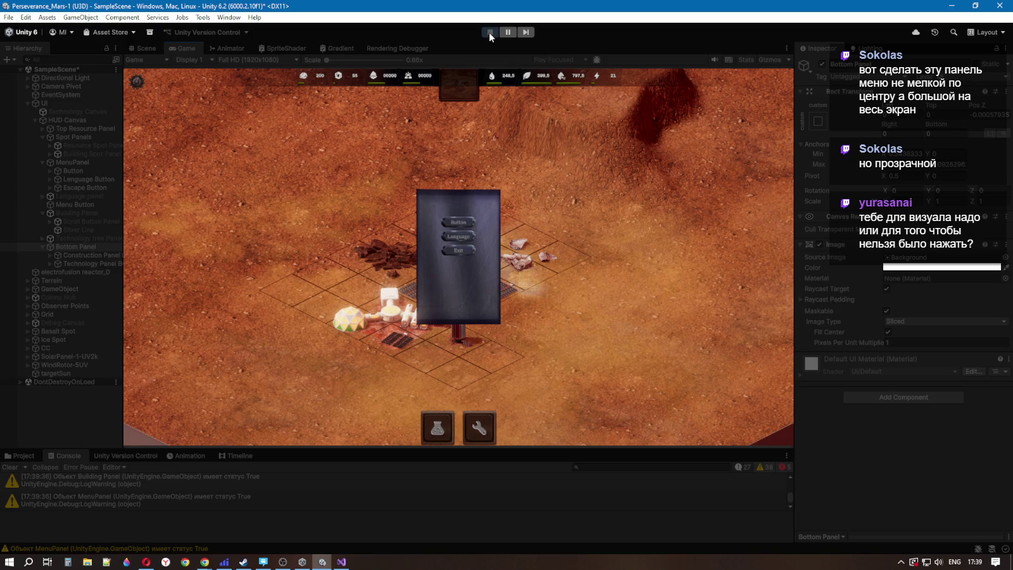
Step: Stop Play mode and select MenuPanel in the Hierarchy, keeping its name MenuPanel
click(490, 31)
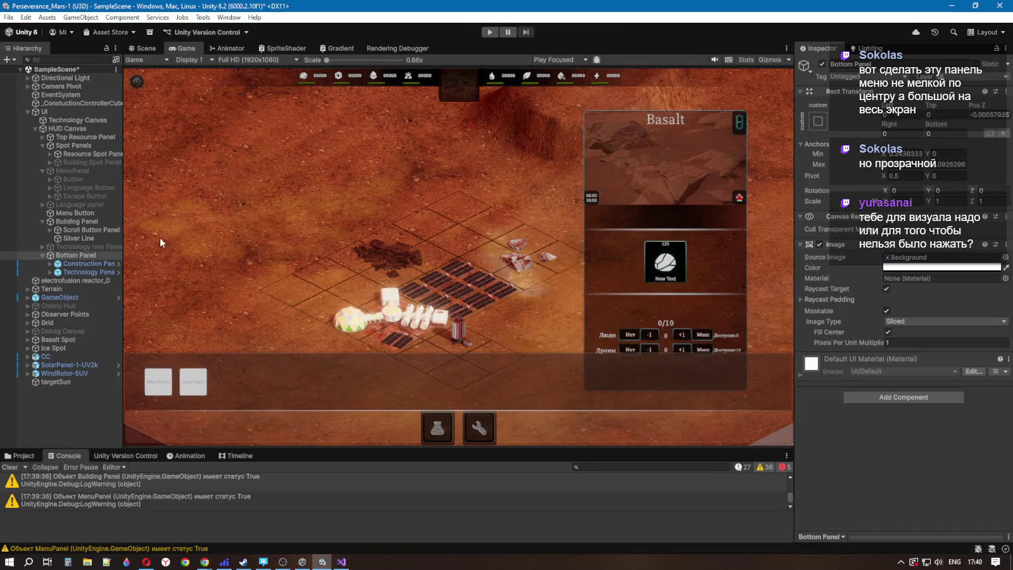
click(74, 213)
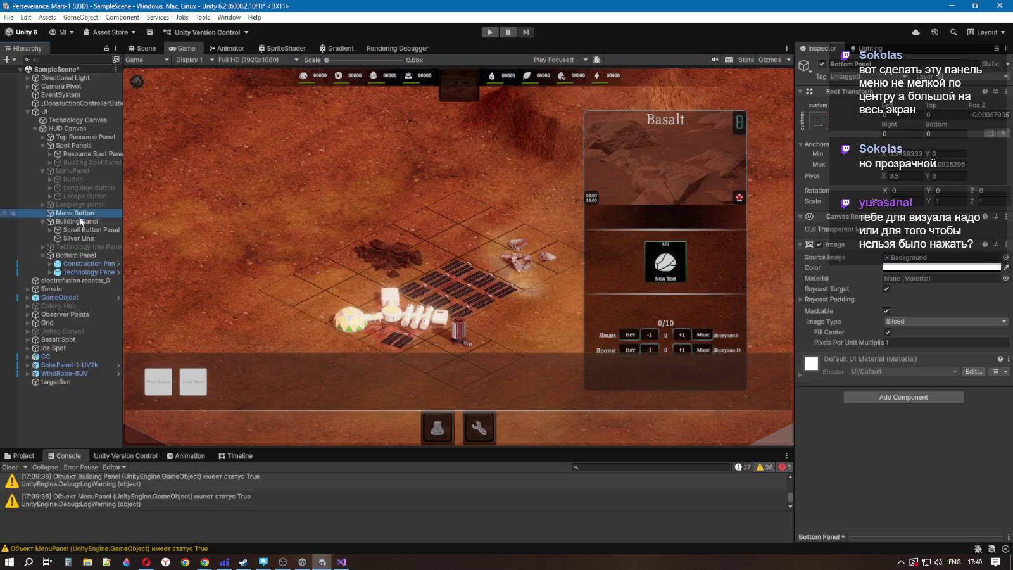
click(81, 170)
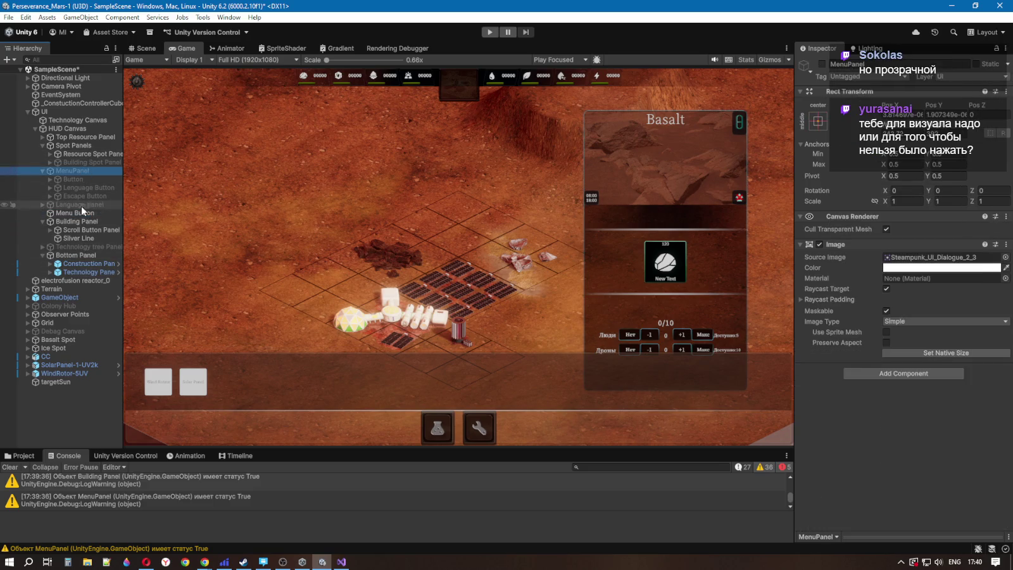
click(75, 172)
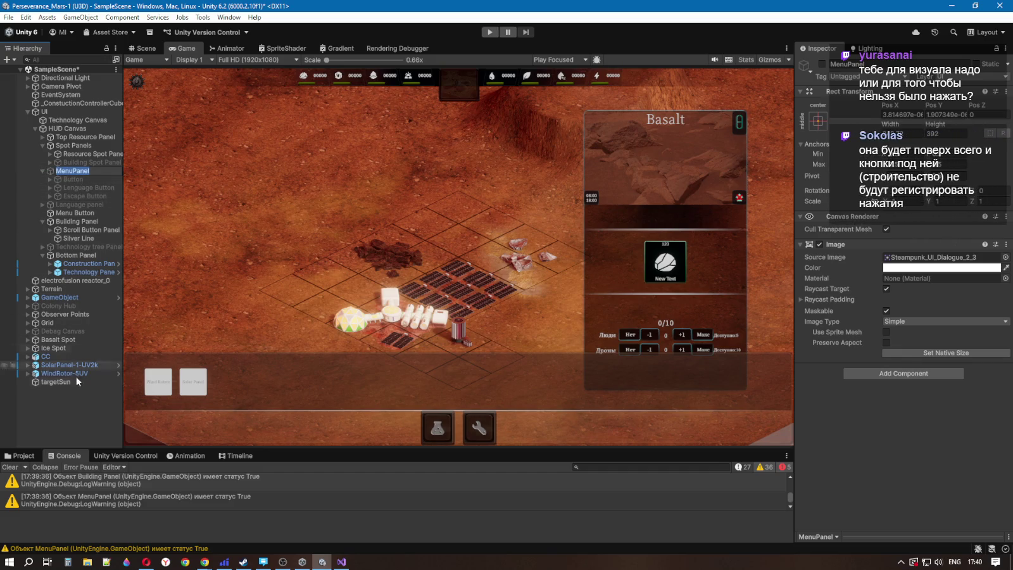
key(Return)
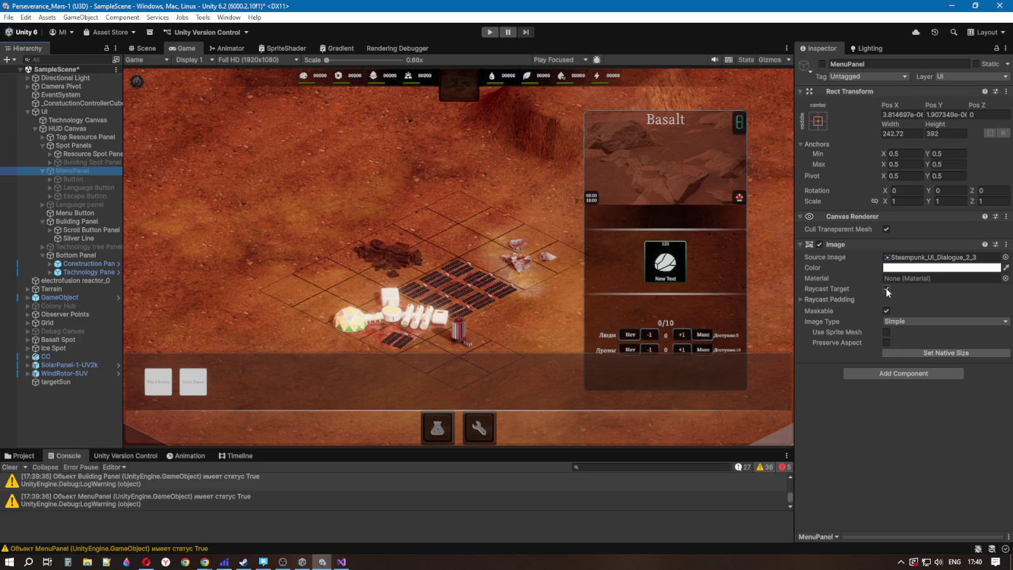
right_click(57, 170)
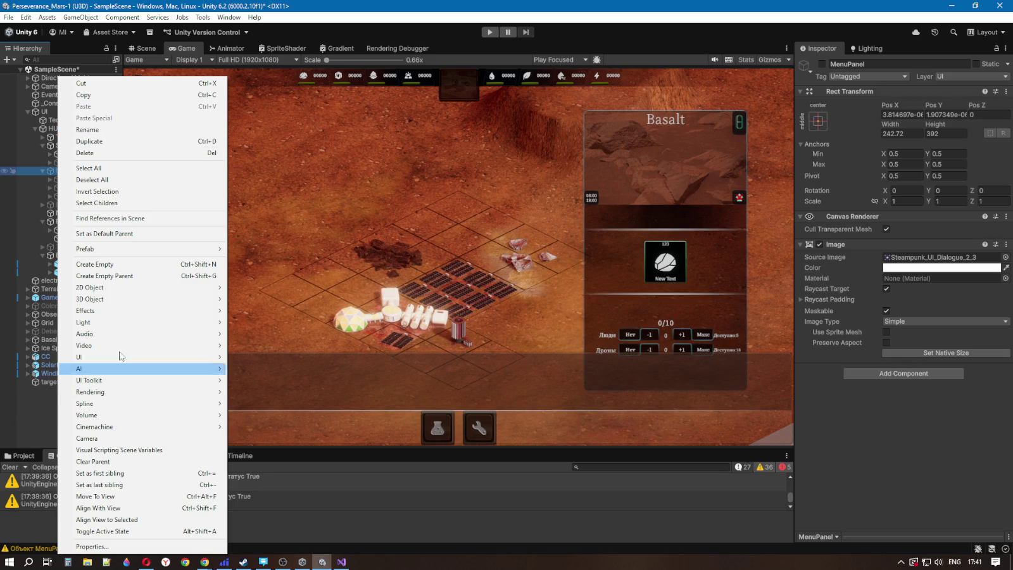
Step: Add a UI Panel under MenuPanel, name it Background, and make it the first child
mouse_move(121, 360)
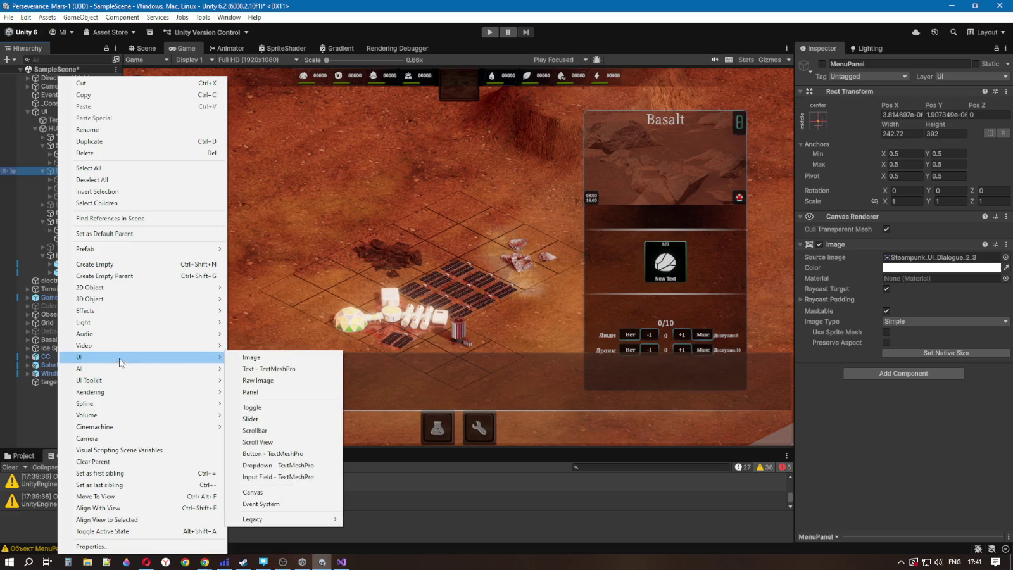
click(252, 392)
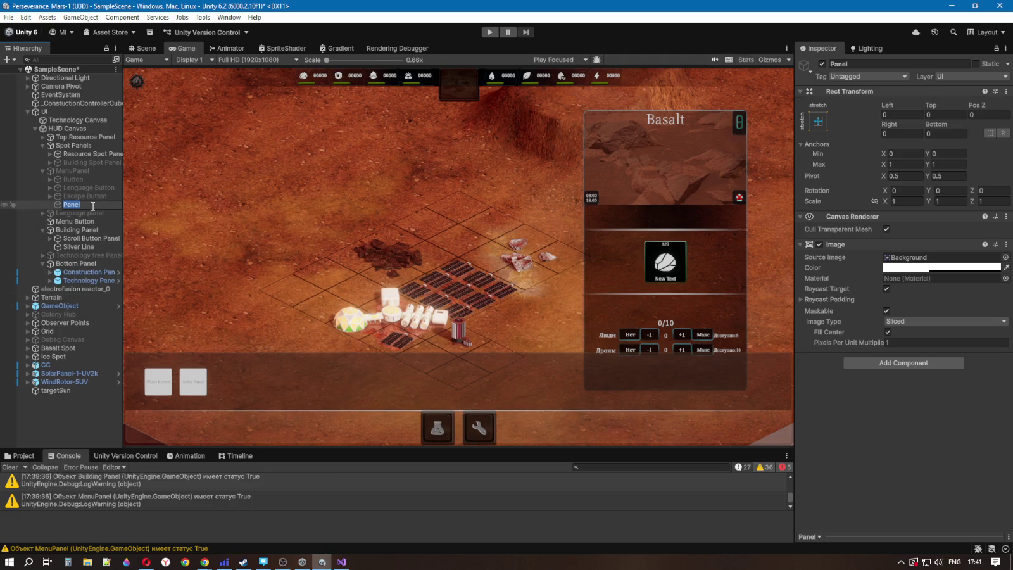
text(Shadow)
key(BackSpace)
key(BackSpace)
key(BackSpace)
text(Bac)
text(kground)
key(Return)
drag(91, 206, 69, 175)
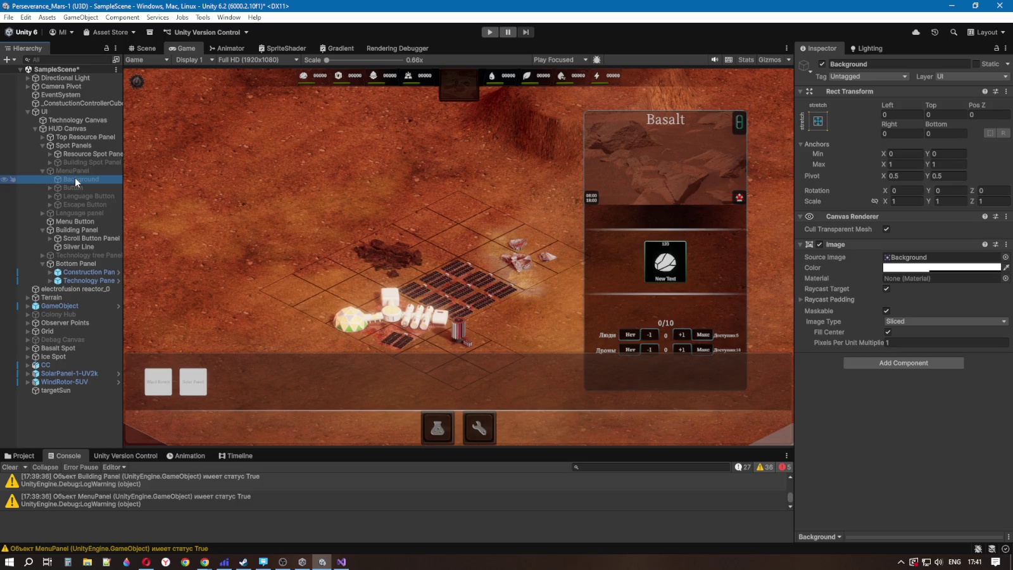
click(59, 214)
click(42, 214)
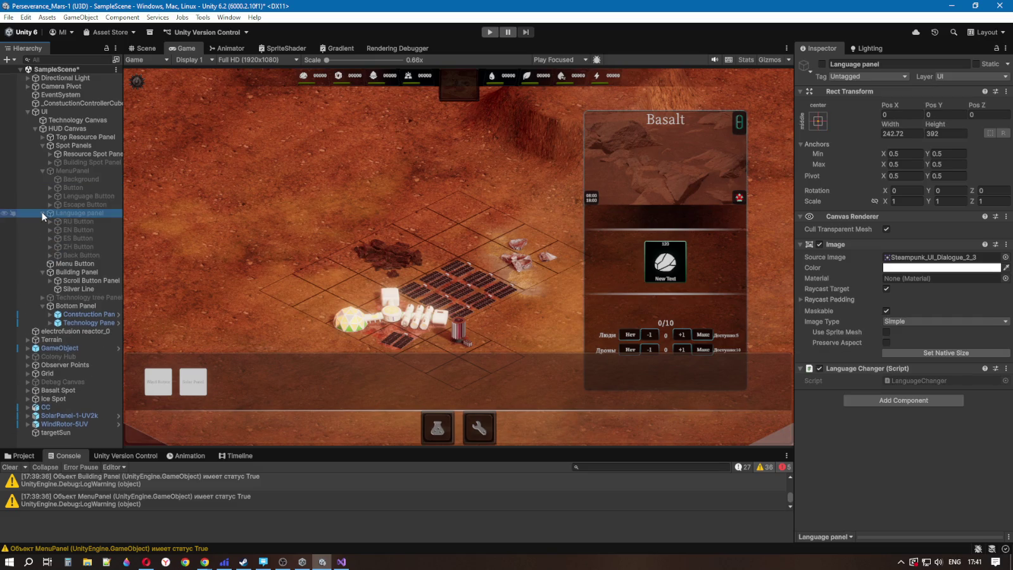
click(42, 214)
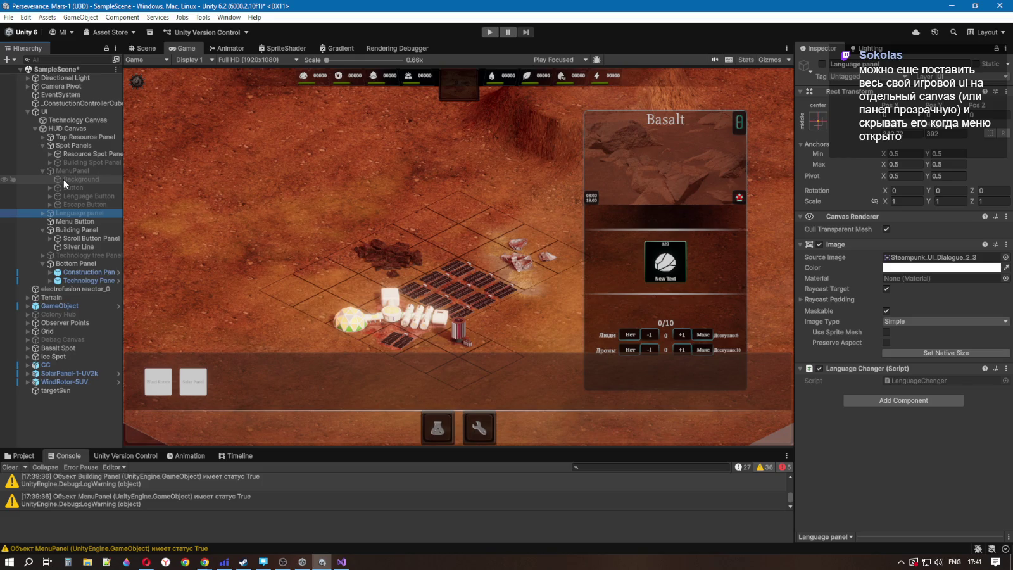
click(490, 31)
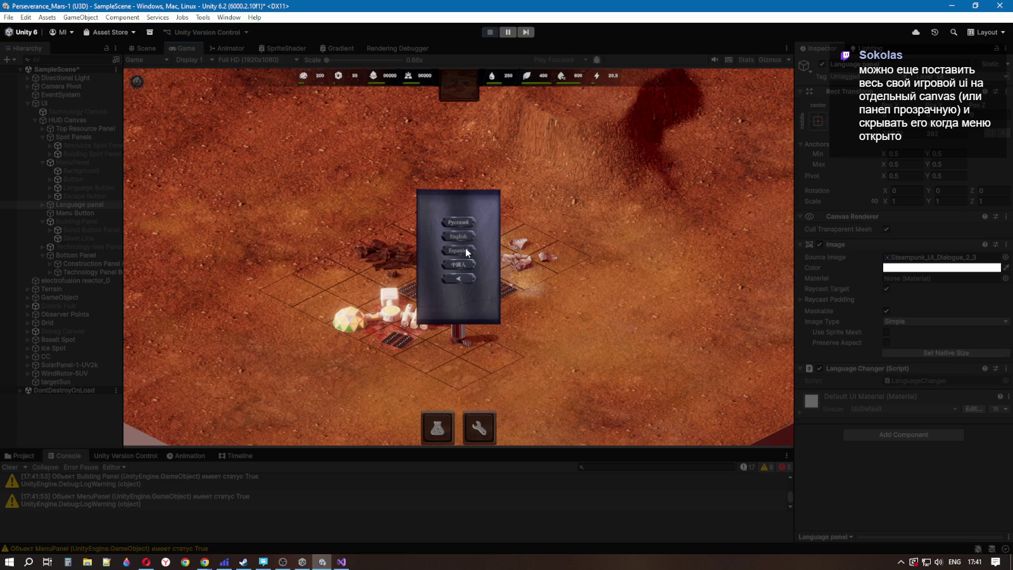
click(460, 277)
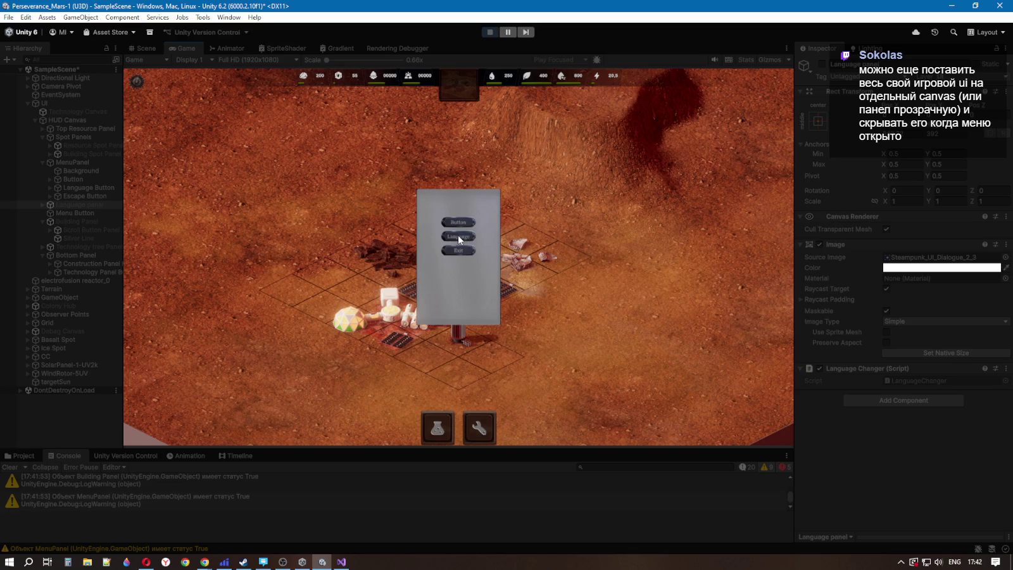
click(459, 237)
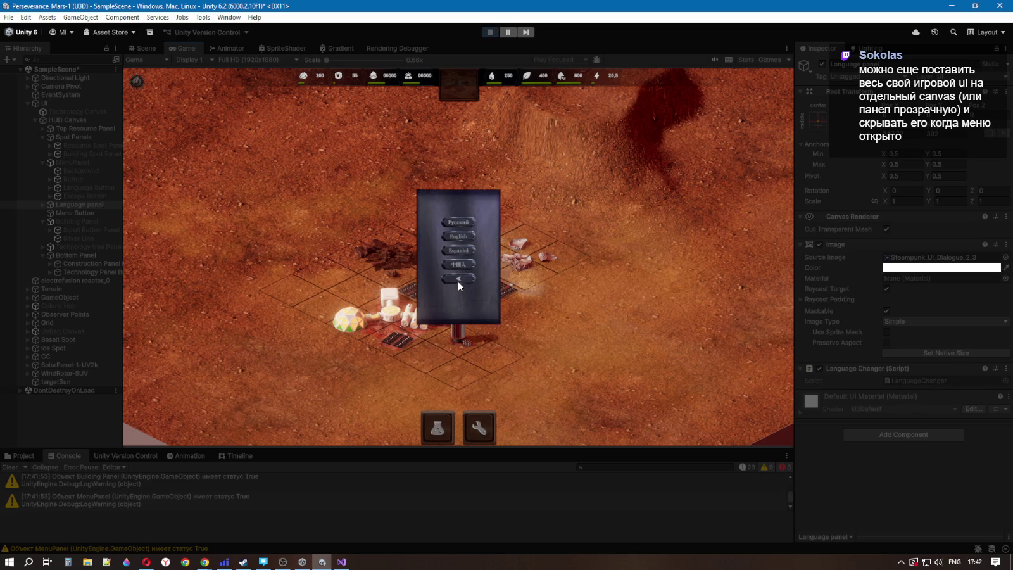
click(451, 277)
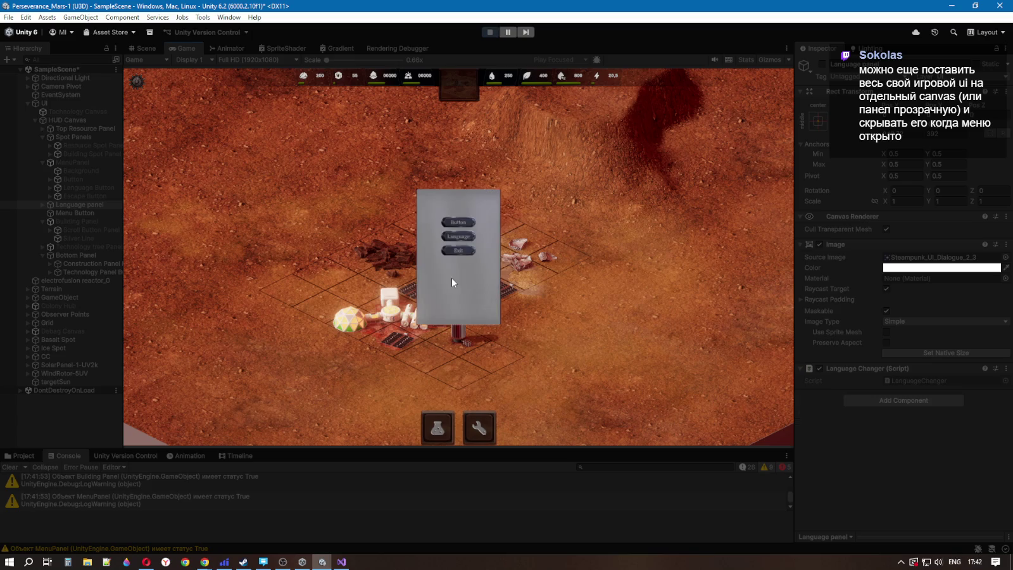
click(490, 32)
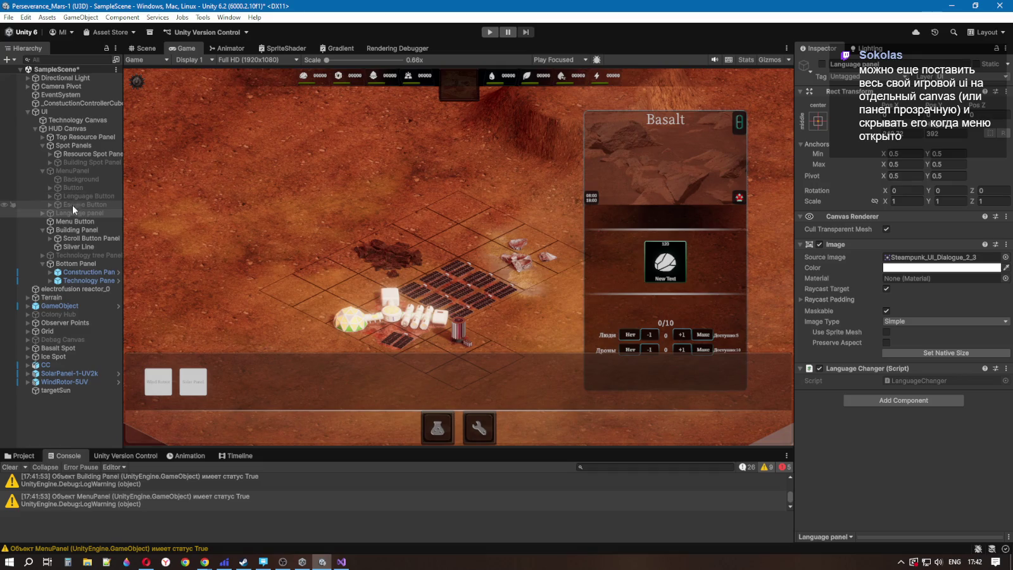
mouse_move(73, 180)
mouse_down()
mouse_move(62, 172)
mouse_move(71, 184)
mouse_up()
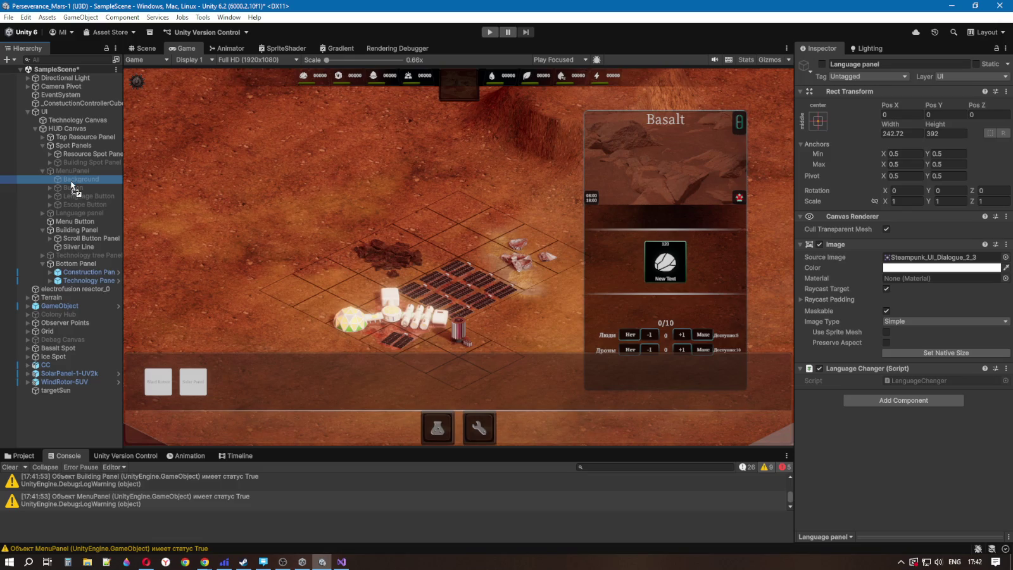
drag(72, 184, 70, 180)
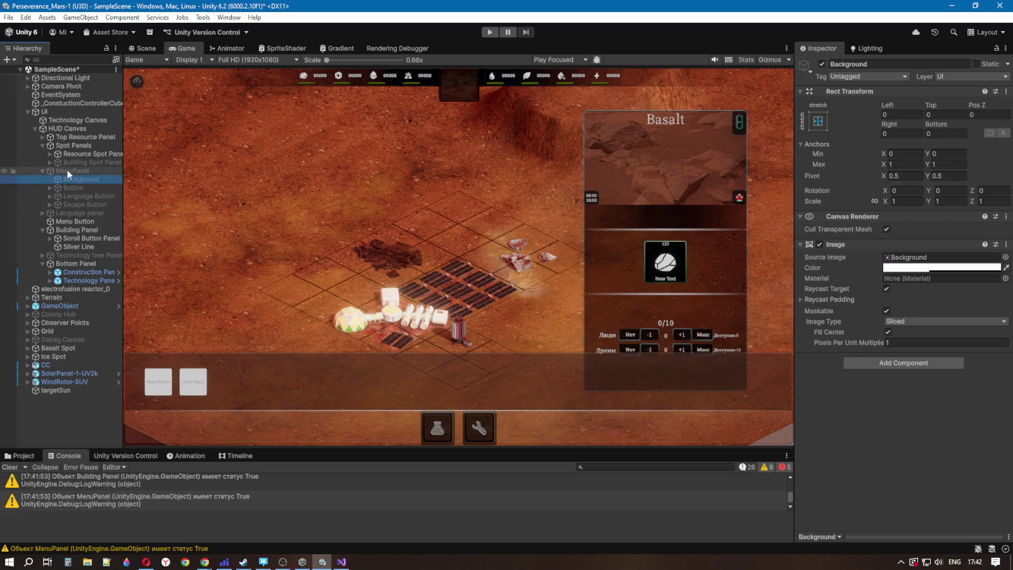
Step: Create an empty object named Menu under HUD Canvas and move it up the hierarchy
right_click(56, 128)
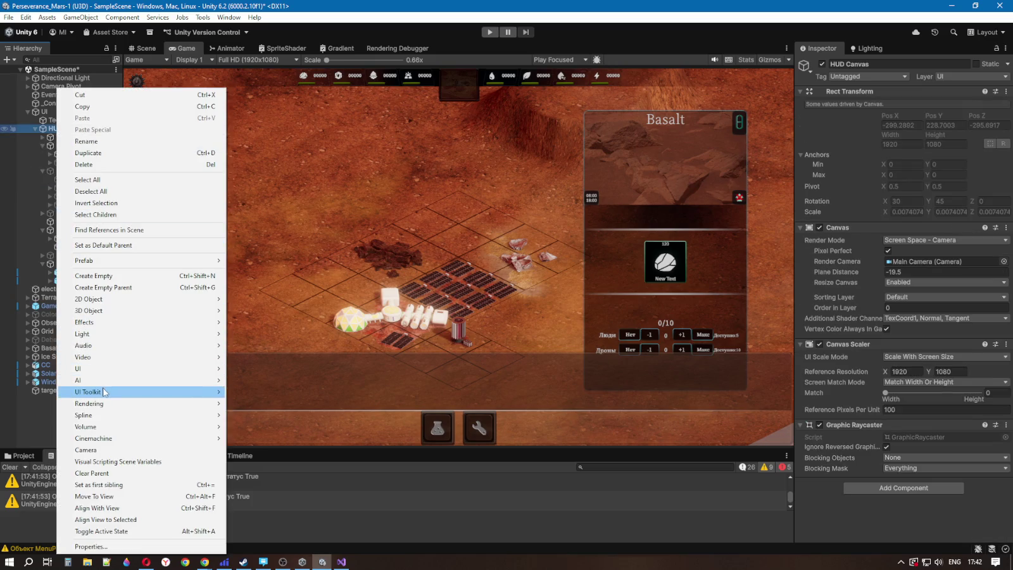
click(107, 276)
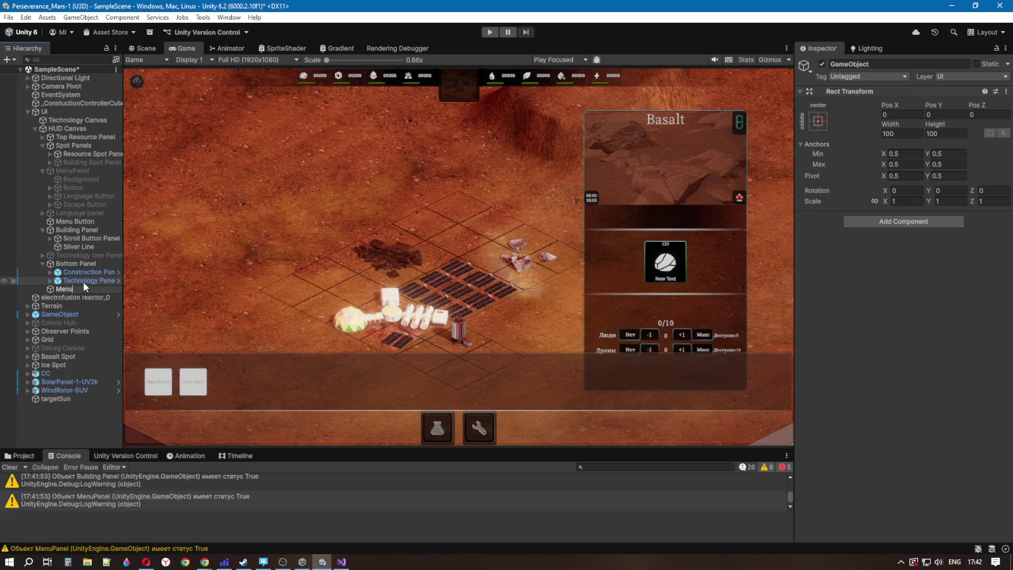
key(Return)
mouse_move(67, 290)
mouse_down()
mouse_move(50, 176)
mouse_move(58, 171)
mouse_up()
Step: Move MenuPanel and Language panel into Menu, then inspect MenuPanel, Button and Bottom Panel settings
click(68, 181)
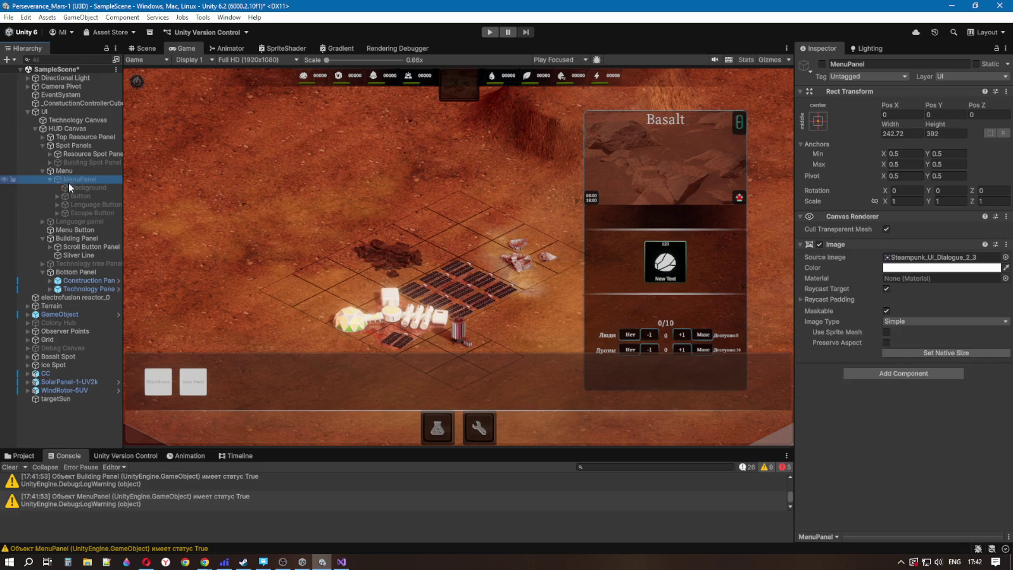
mouse_move(57, 222)
mouse_down()
mouse_move(69, 190)
mouse_move(58, 177)
mouse_up()
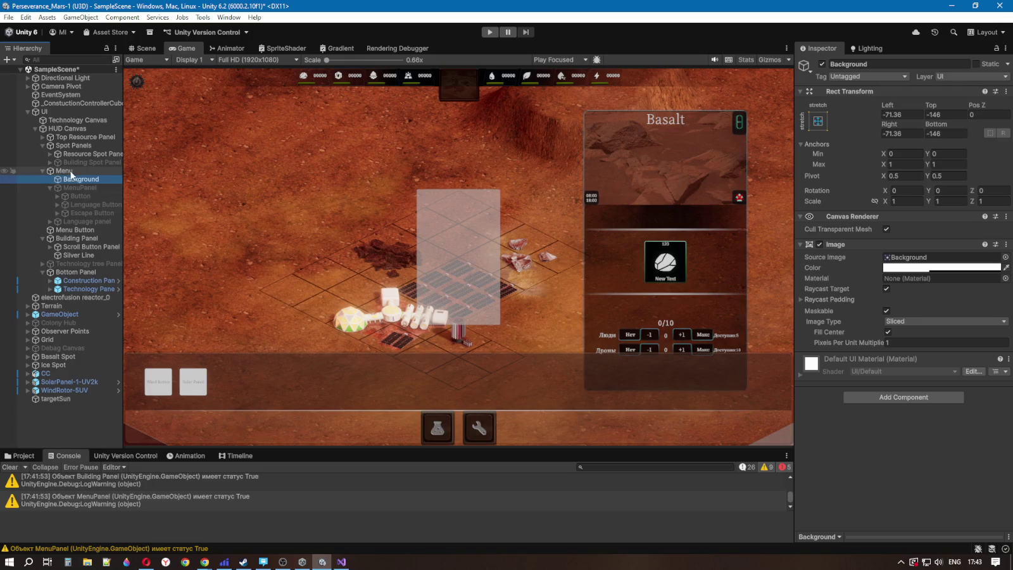
click(72, 188)
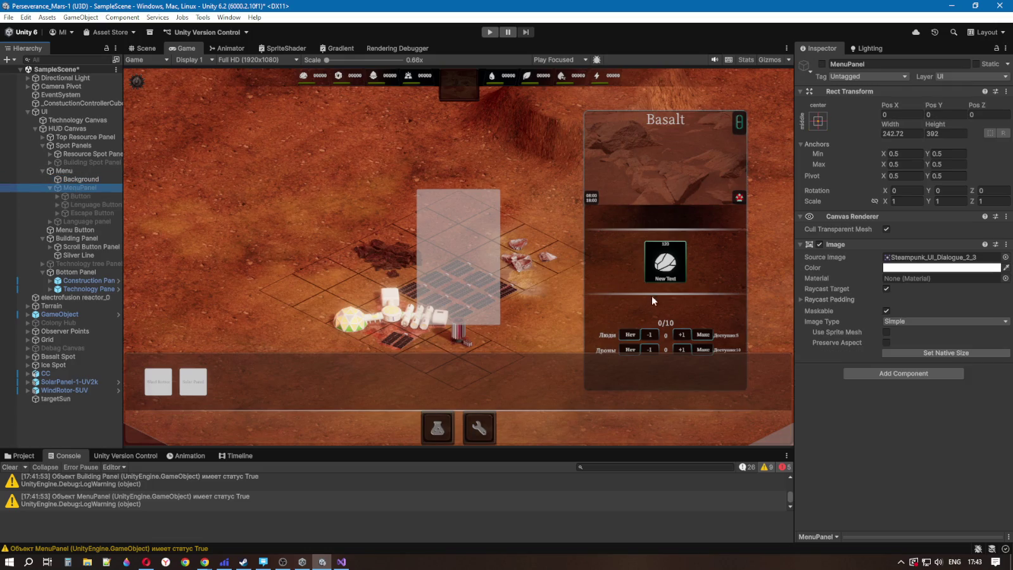
click(87, 196)
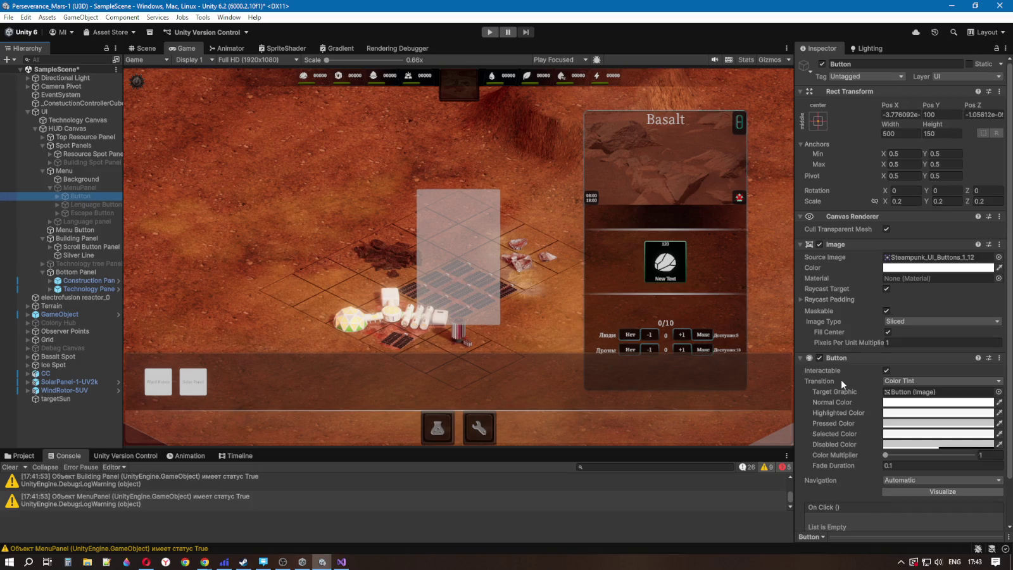
scroll(842, 393, down, 2)
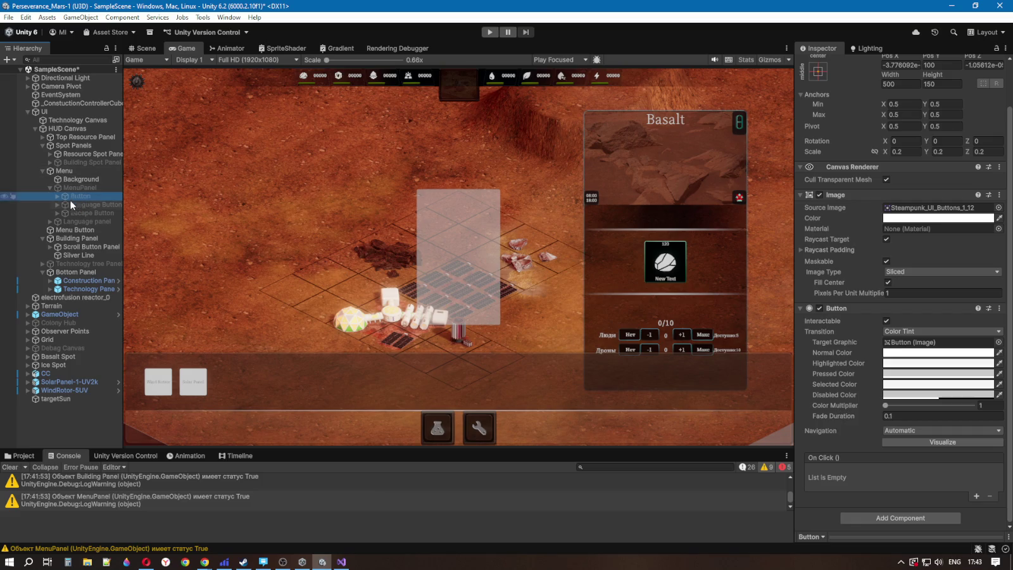
click(69, 272)
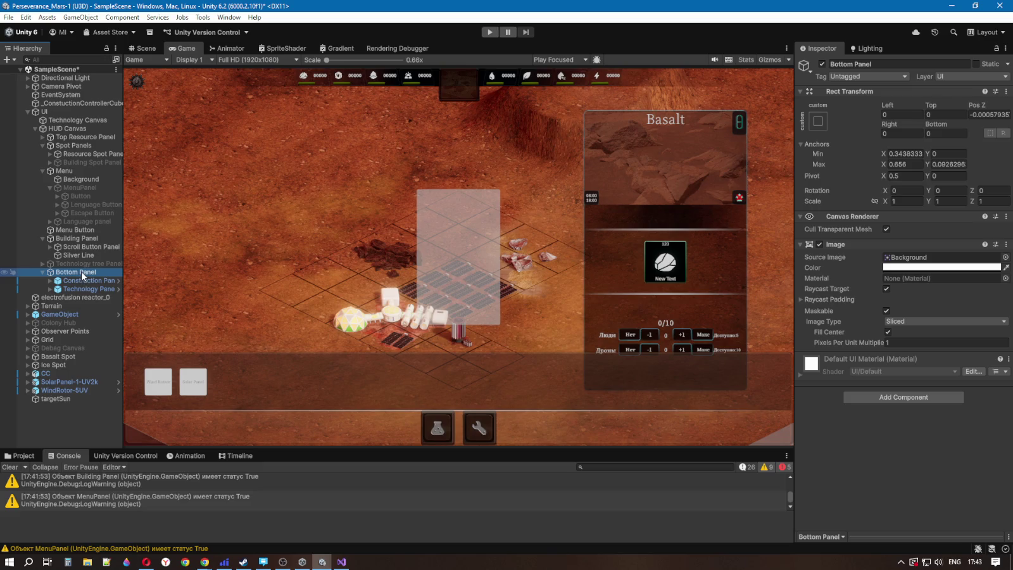
Step: Stretch Background to fill its Menu parent with all offsets at 0 using the stretch-stretch preset
click(83, 180)
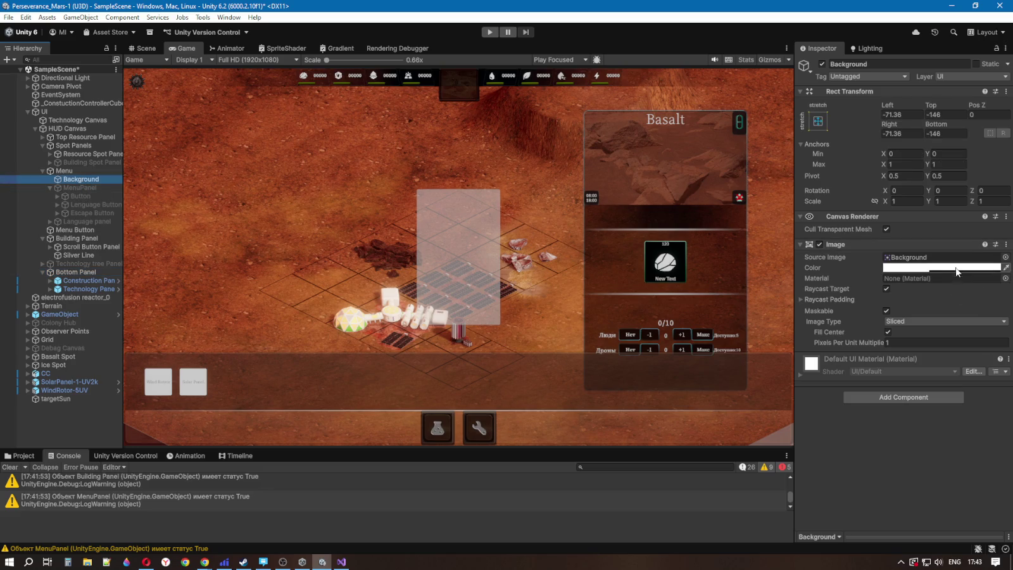
click(817, 120)
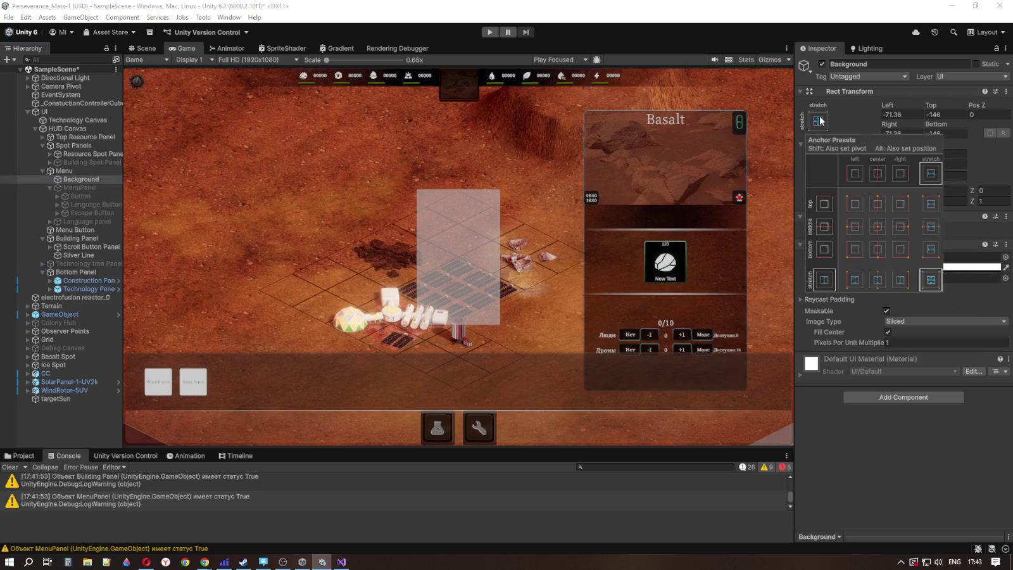
alt+click(930, 280)
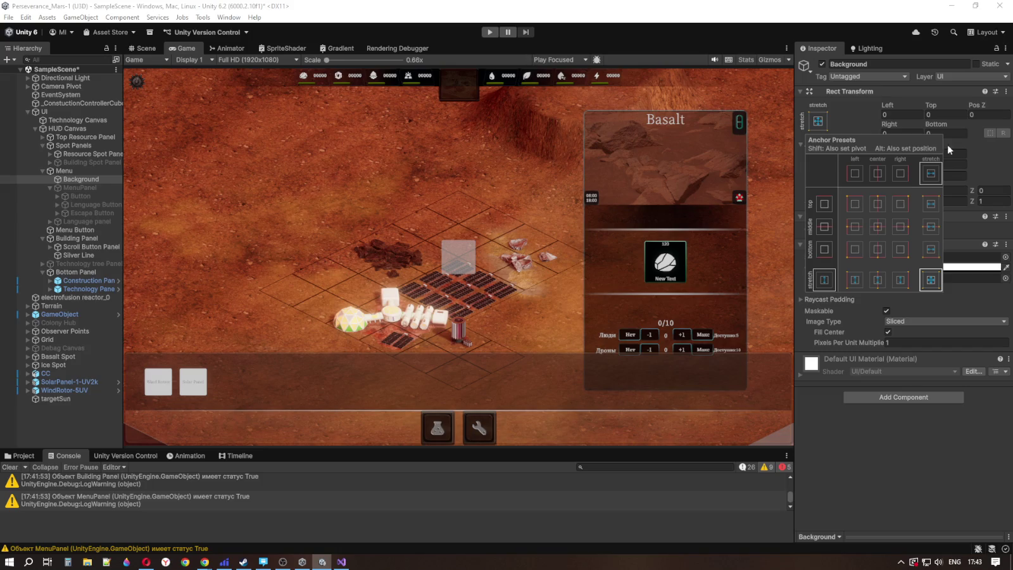
click(282, 562)
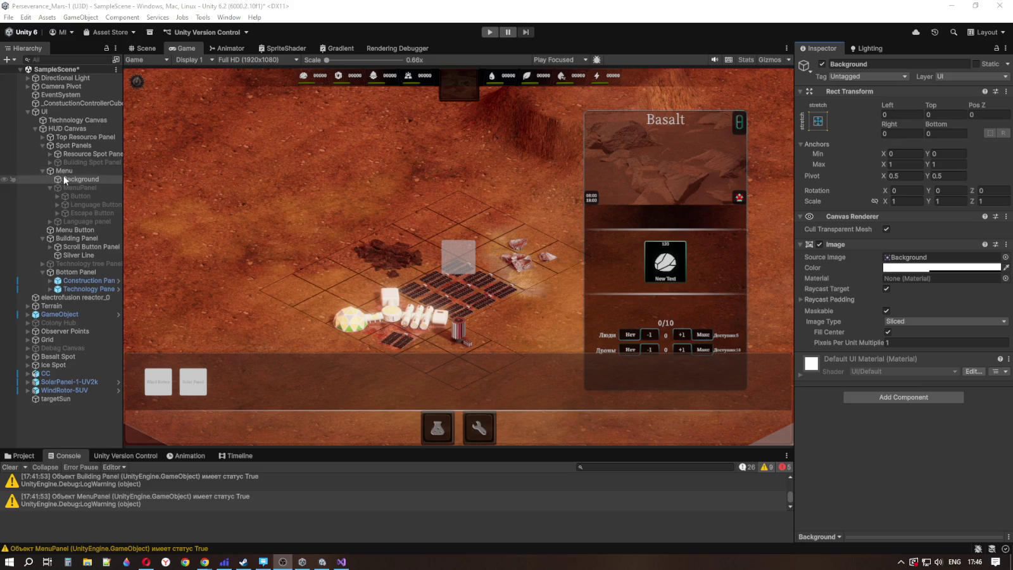
Step: Enable Vertex Color Always In Gamma on Technology Canvas's Canvas, then reselect Menu's Background
click(50, 188)
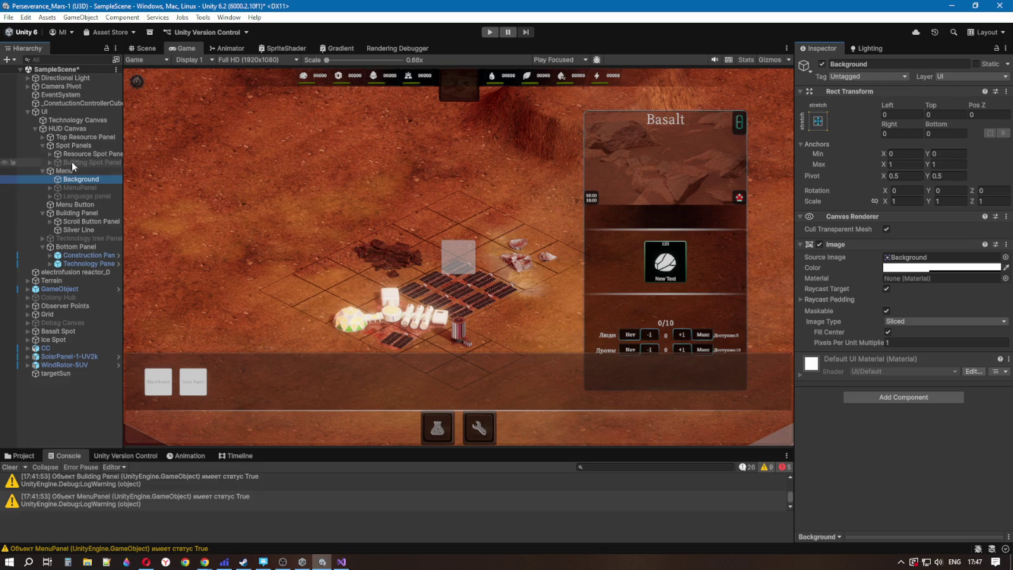
click(79, 120)
click(886, 329)
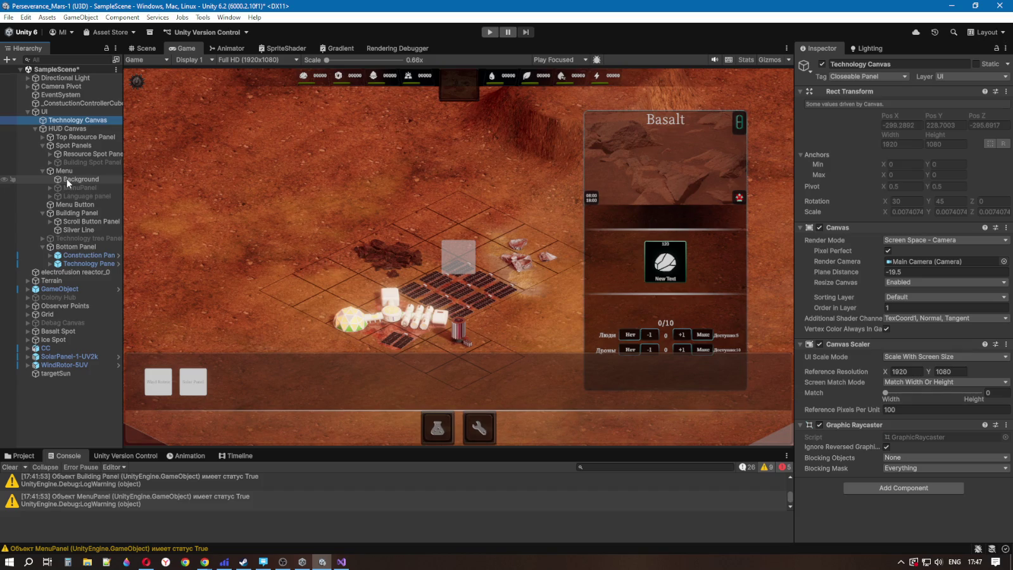
click(67, 179)
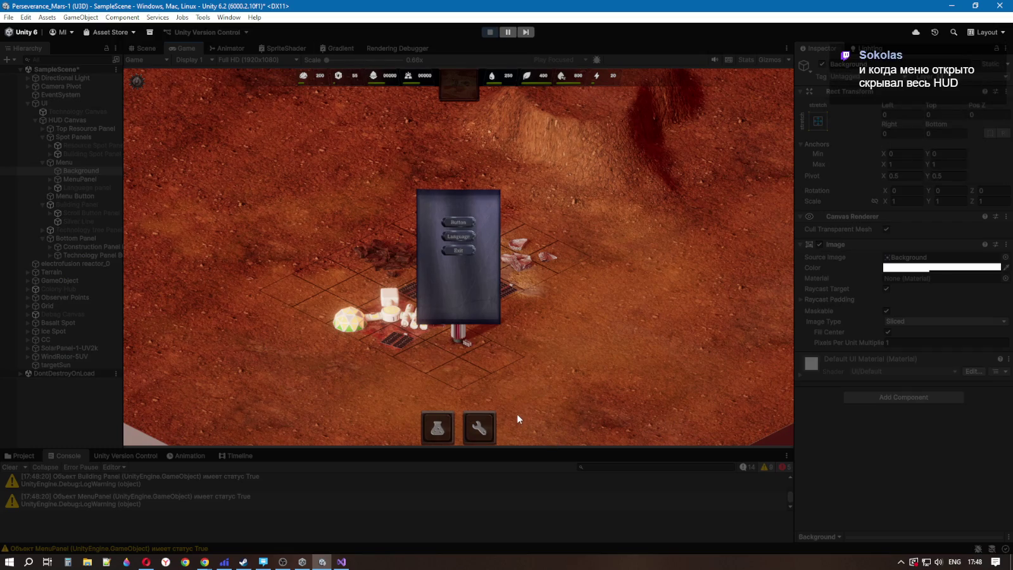
Step: In play mode, test clicking the ice and basalt deposits behind the menu
click(523, 260)
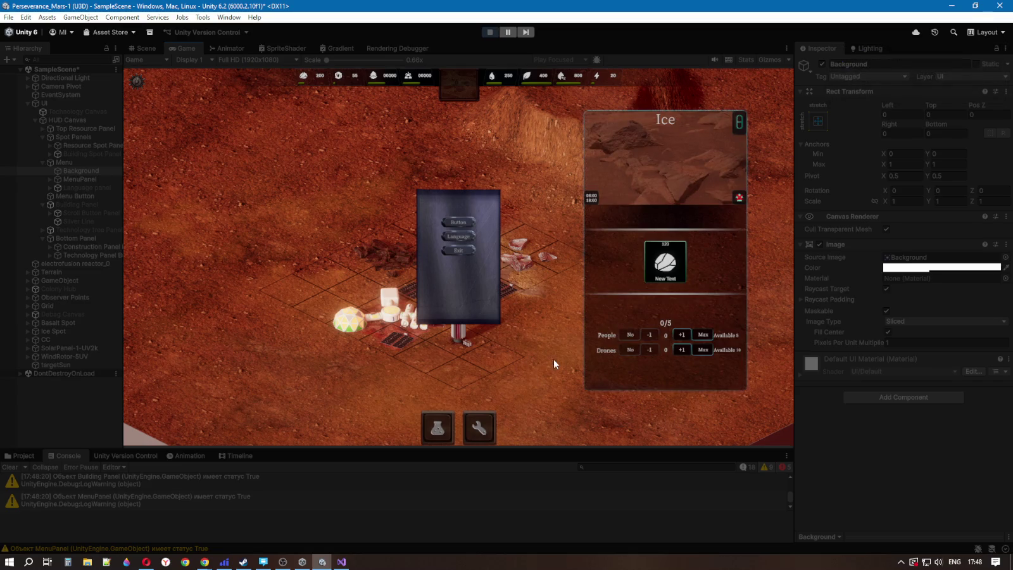
click(383, 325)
click(388, 277)
click(391, 311)
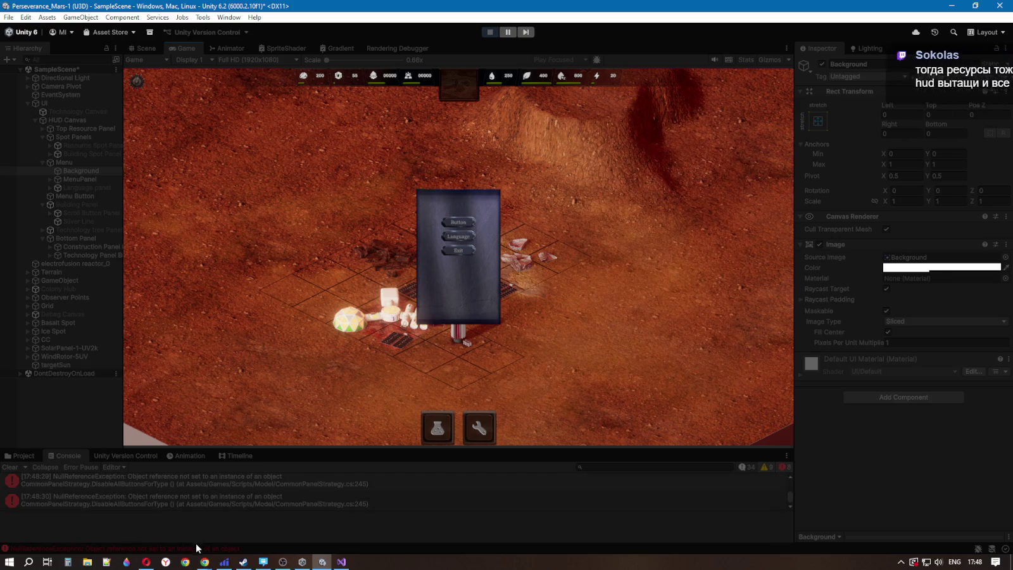
Step: Test the Technology Tree and construction panels, close the Technology Tree, and stop play mode
click(433, 428)
click(477, 432)
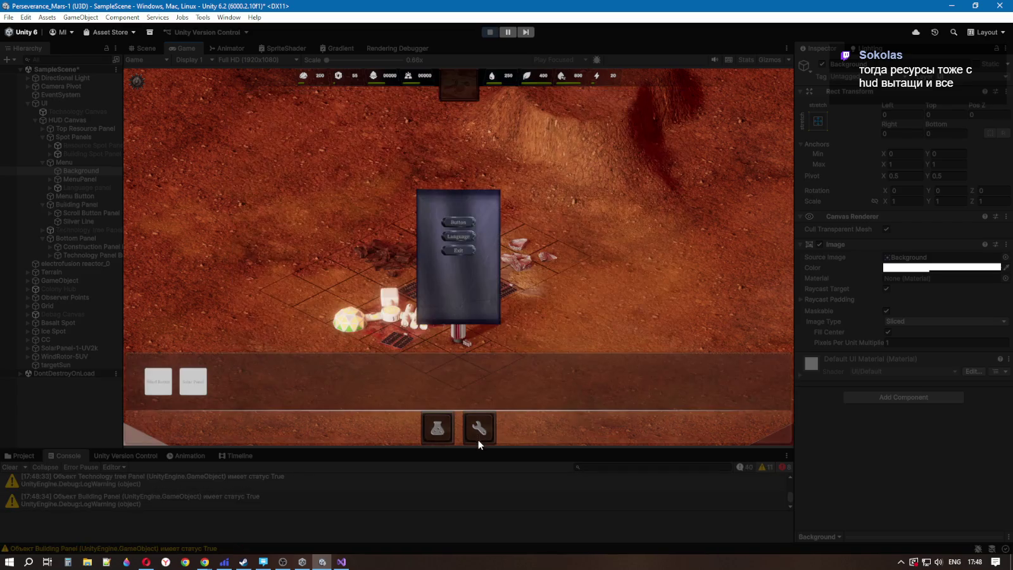
click(445, 440)
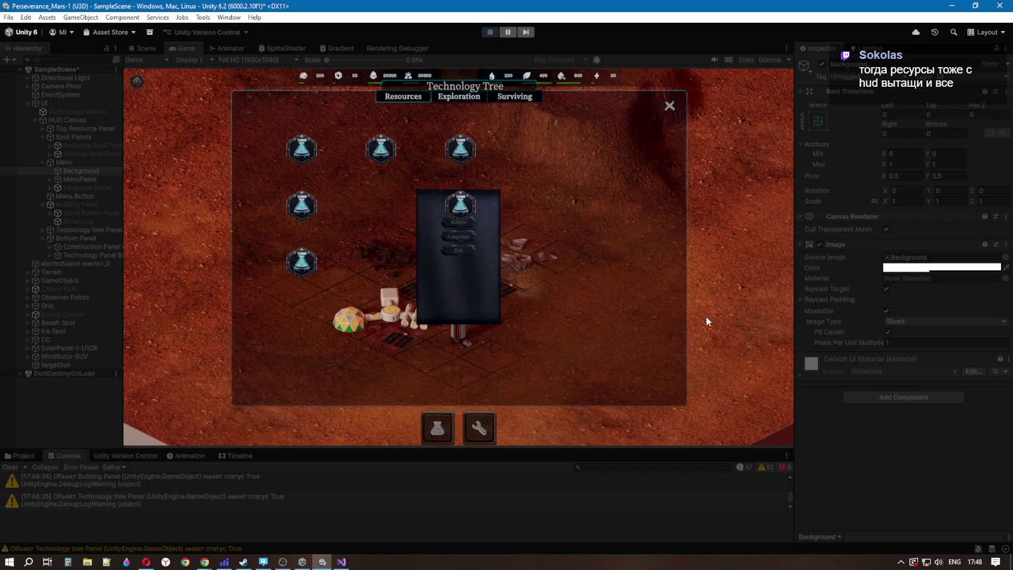
click(670, 107)
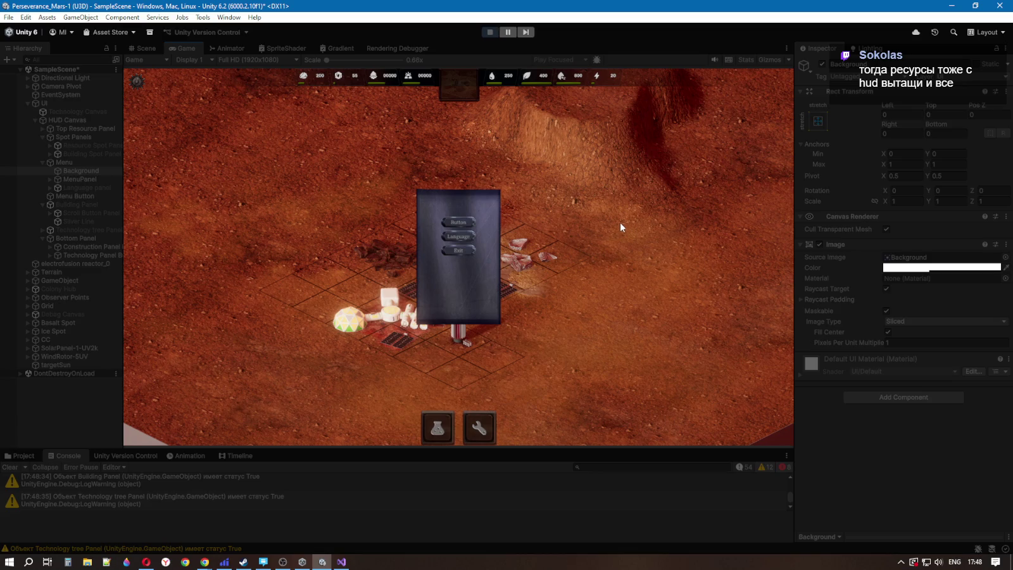
click(487, 31)
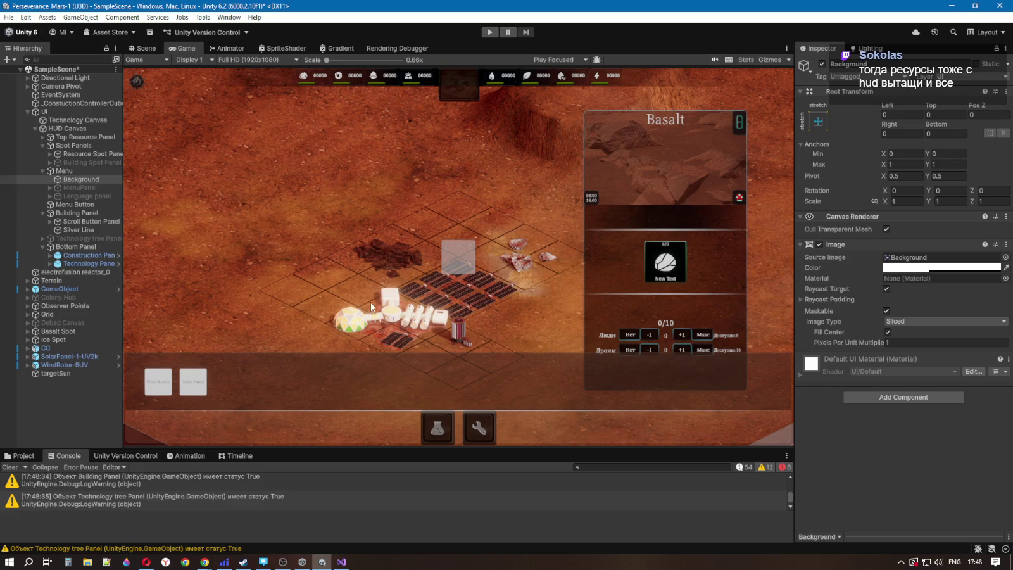
Step: Move the Menu object under Technology Canvas in the Hierarchy
click(42, 171)
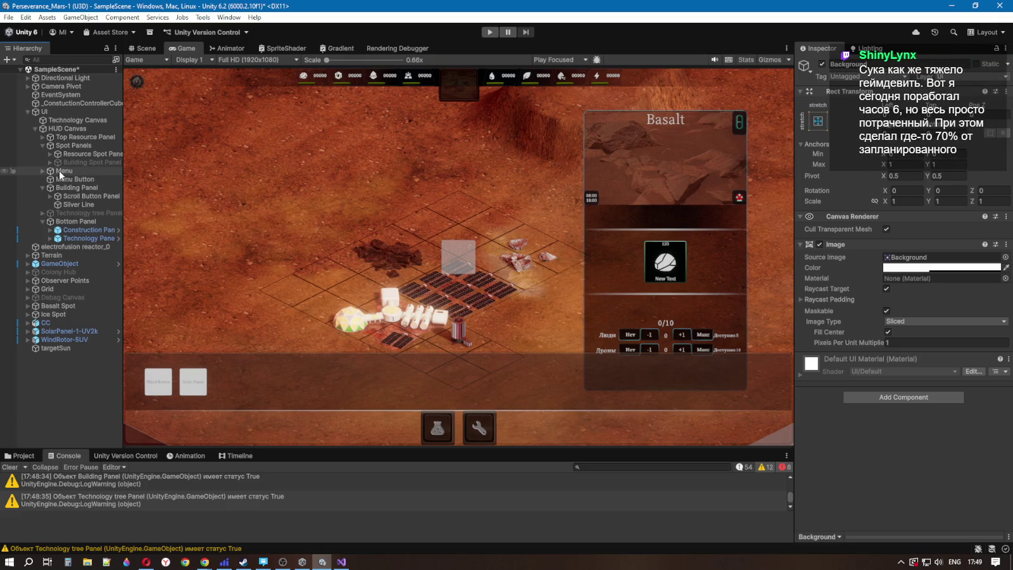
drag(59, 171, 63, 122)
click(63, 120)
Step: Move Background out of Menu to sit directly under Technology Canvas, above Menu
click(42, 128)
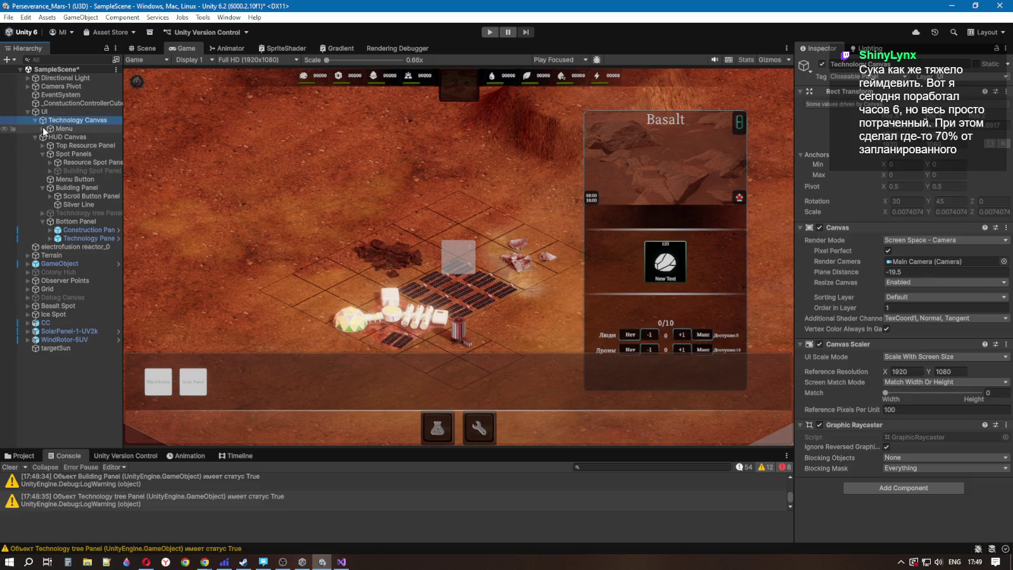
click(69, 137)
drag(68, 136, 57, 125)
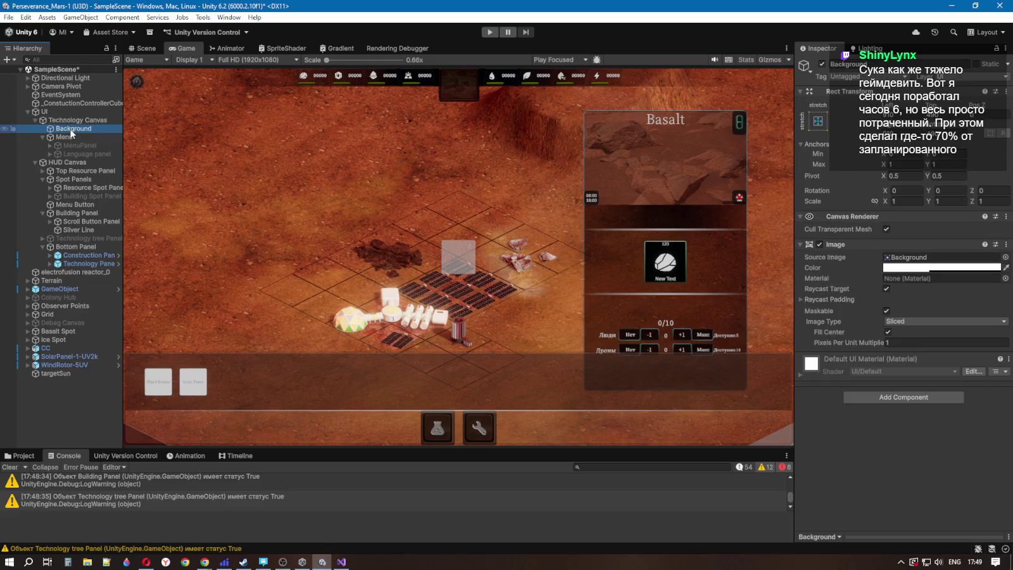
key(Up)
click(71, 128)
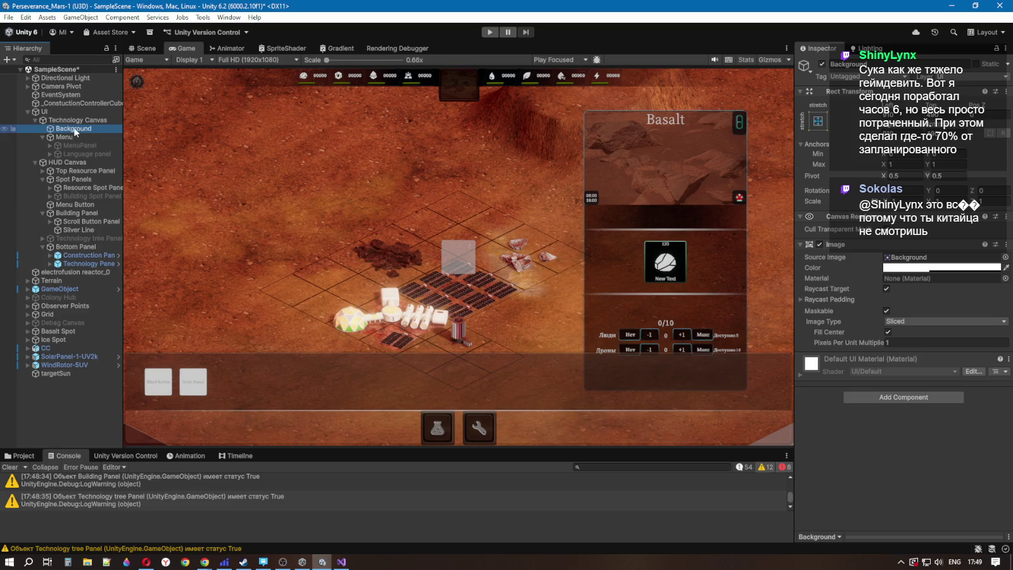
Step: Stretch Background across the whole screen with stretch/stretch and set its Image alpha to 0
click(818, 121)
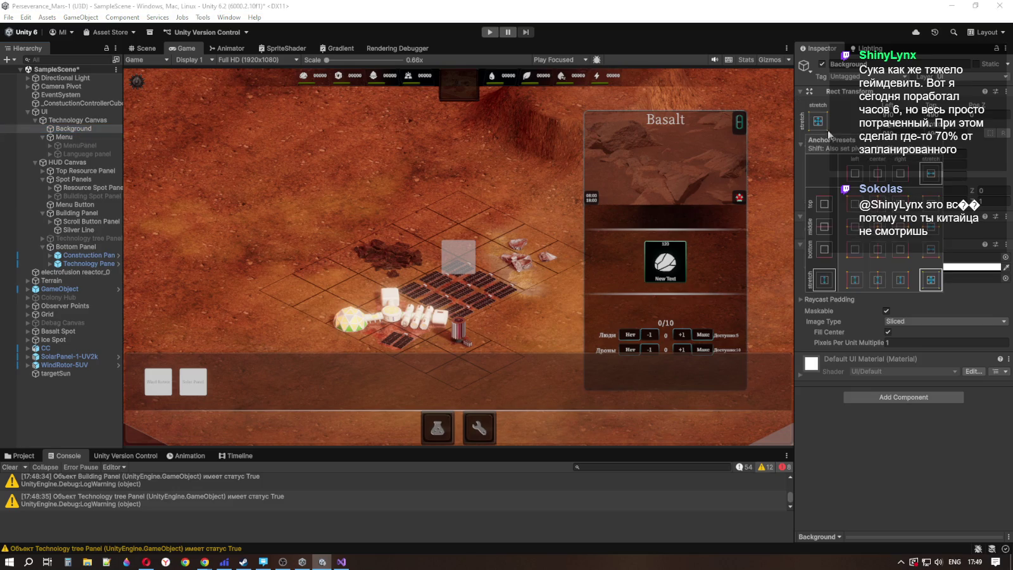
alt+click(935, 282)
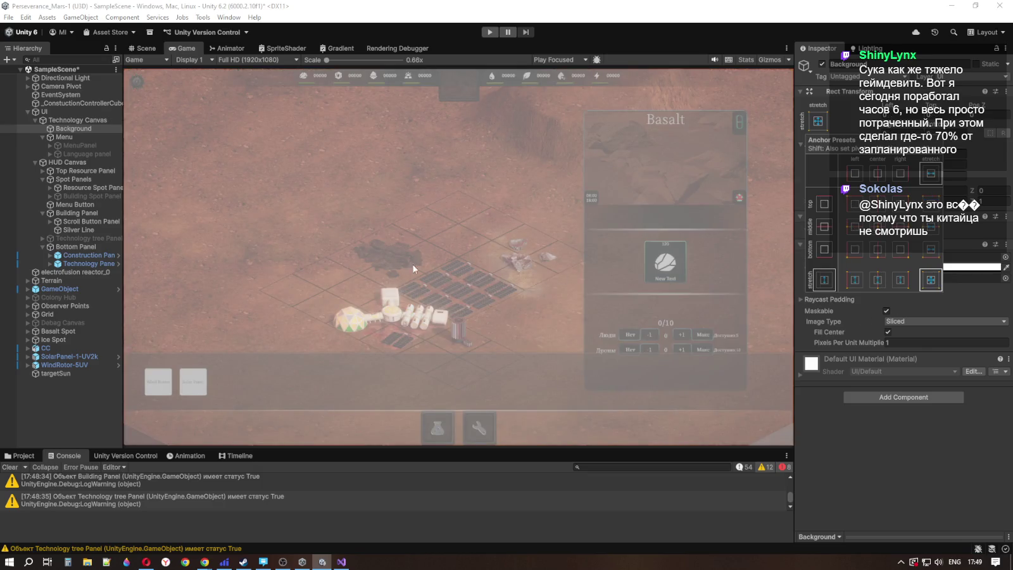
click(960, 266)
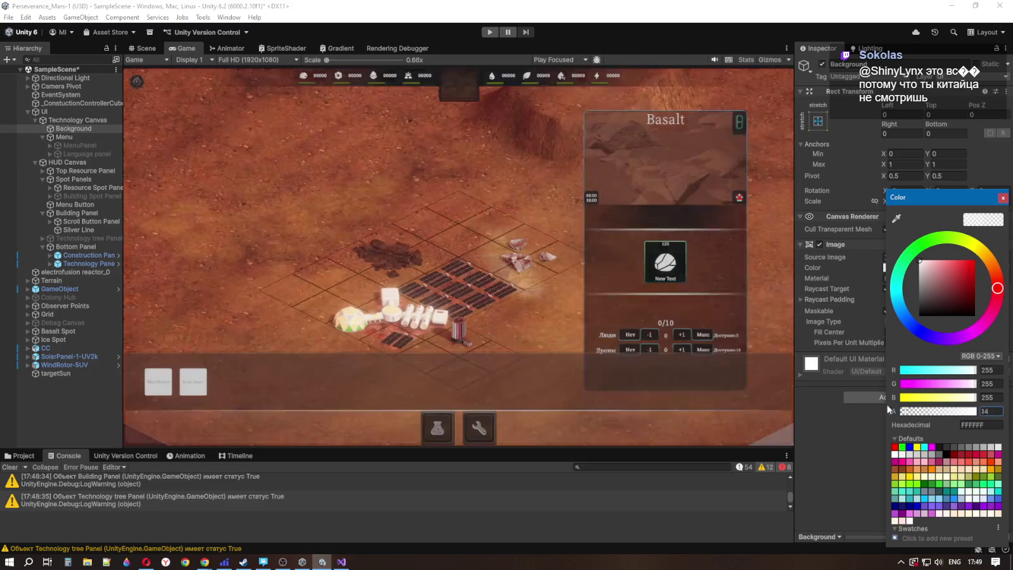
drag(931, 412, 900, 411)
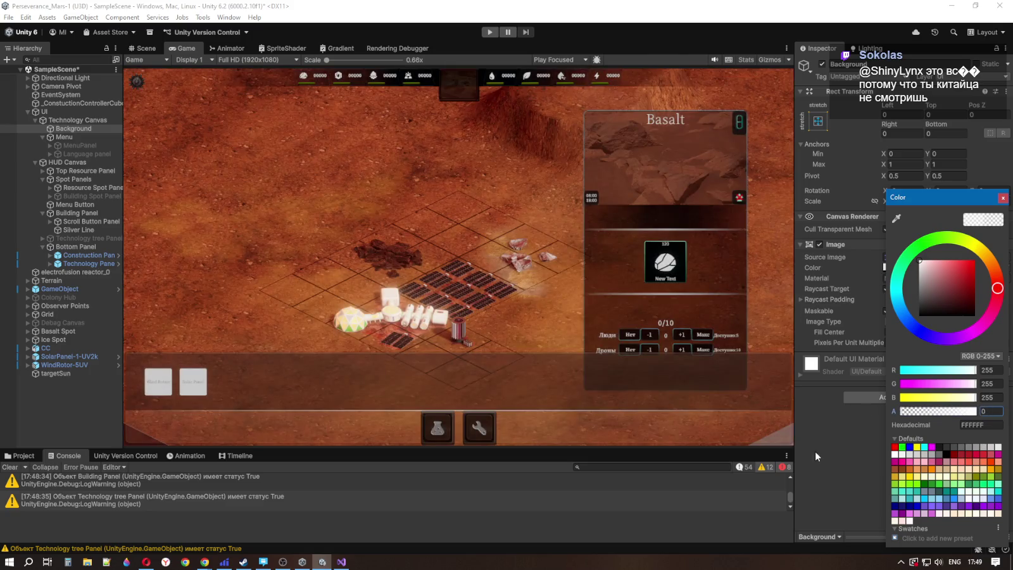
click(847, 430)
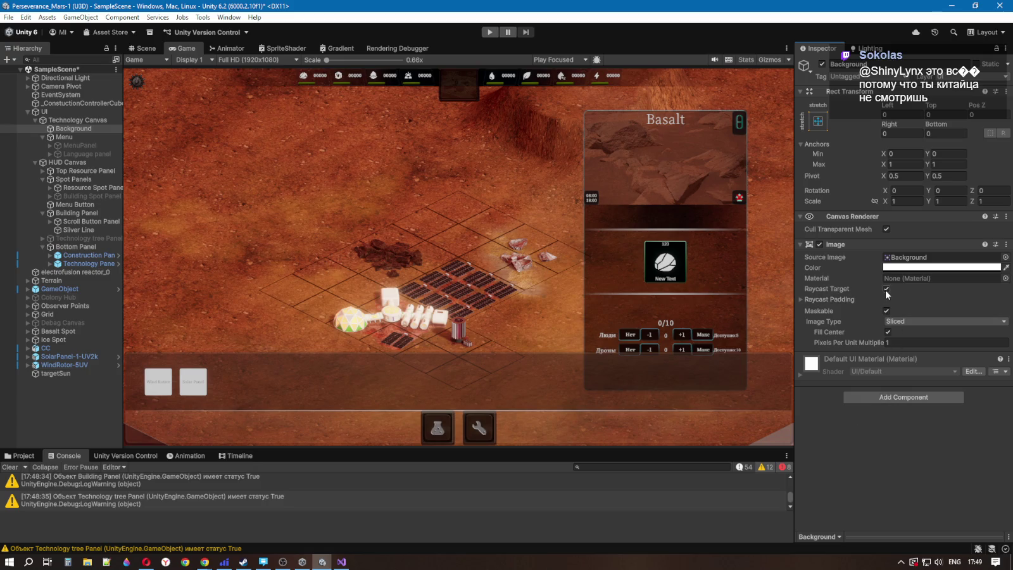
click(67, 140)
click(67, 145)
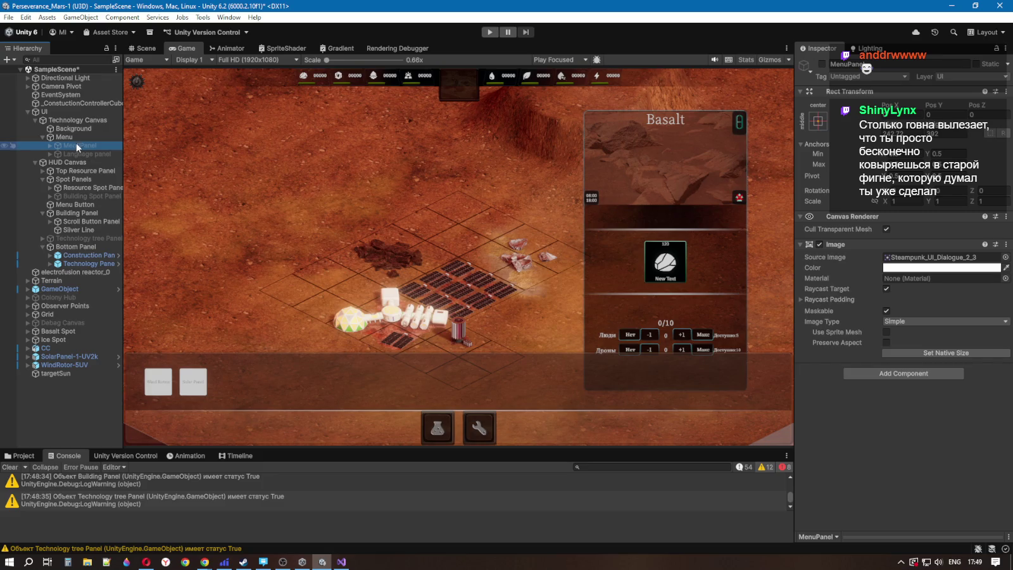
Step: Place Background as MenuPanel's first child and enable MenuPanel to show the dimmed menu
click(74, 128)
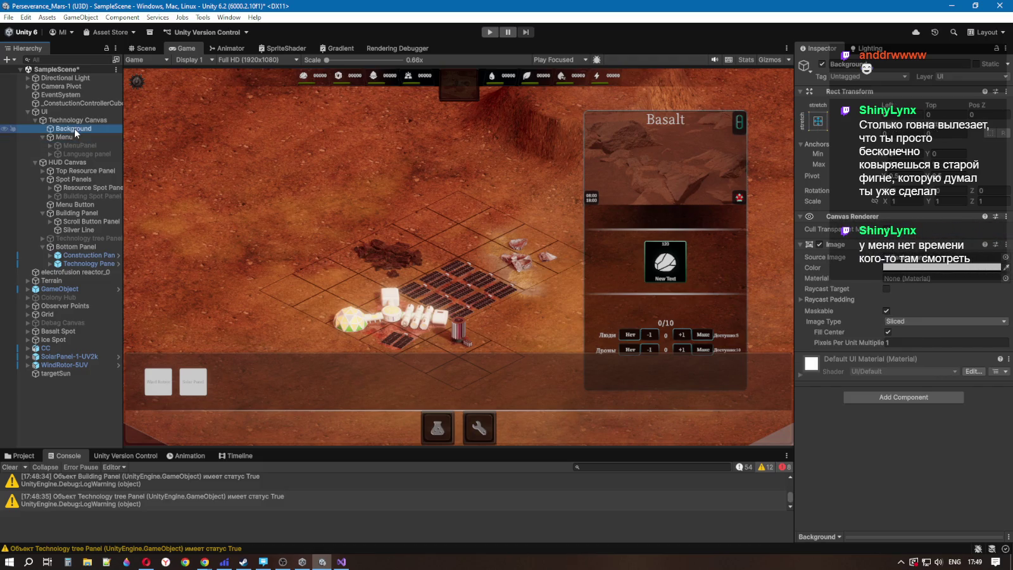
mouse_move(74, 128)
mouse_down()
mouse_move(76, 158)
mouse_move(79, 150)
mouse_up()
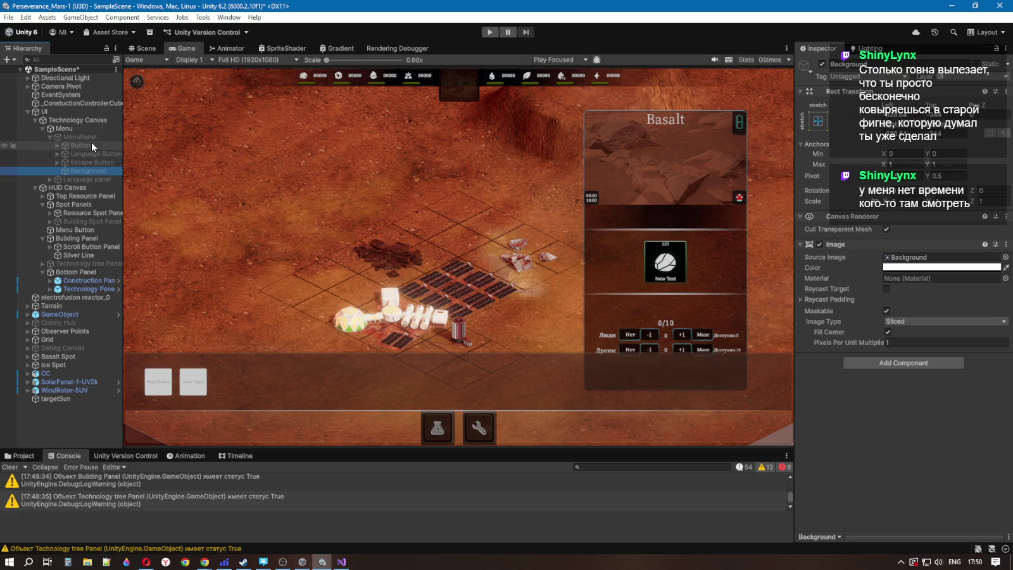
drag(83, 169, 81, 145)
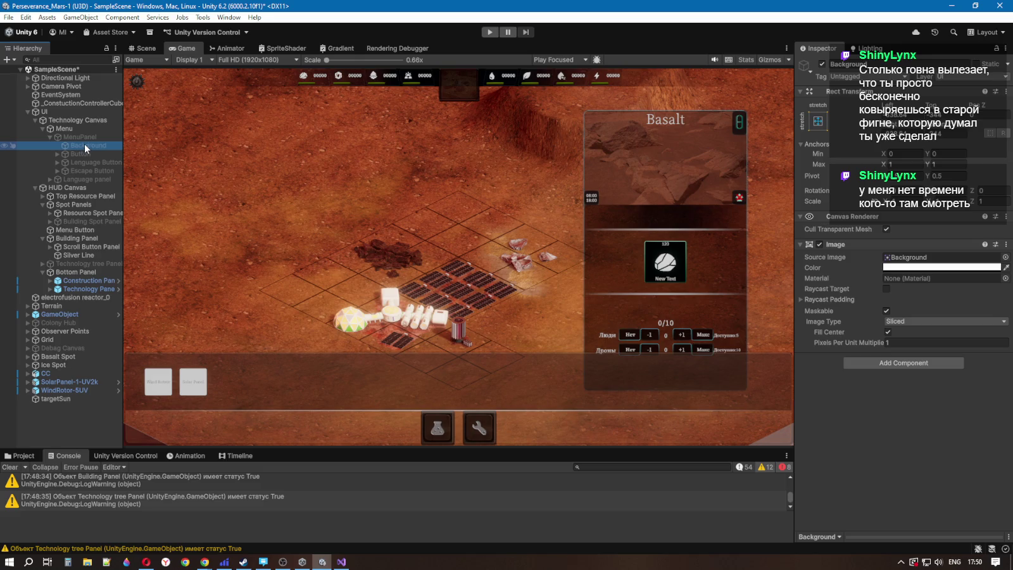
click(80, 137)
click(136, 81)
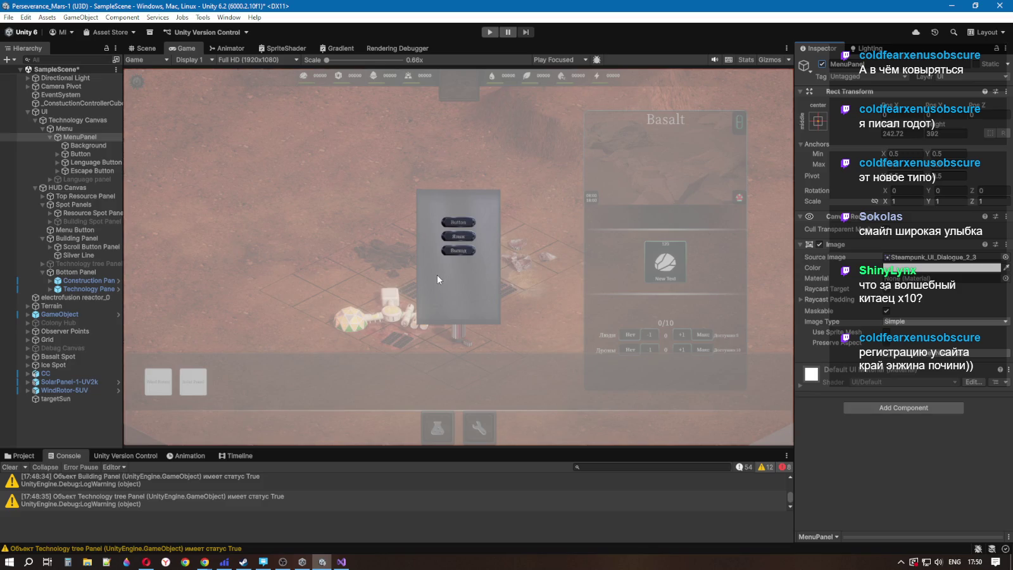
Step: Stretch MenuPanel to its parent with stretch/stretch and check Background's anchor presets
click(819, 121)
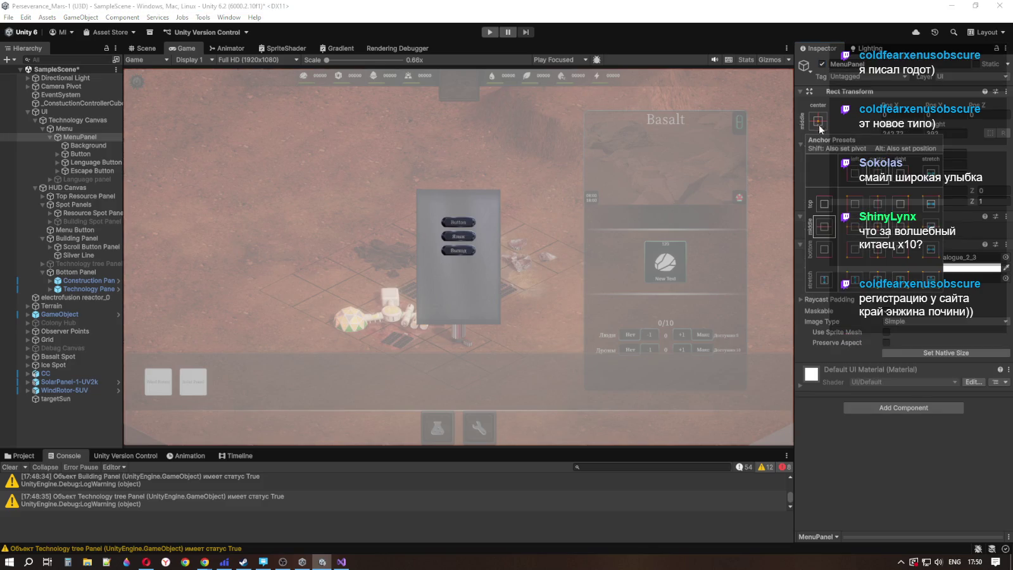
alt+click(931, 278)
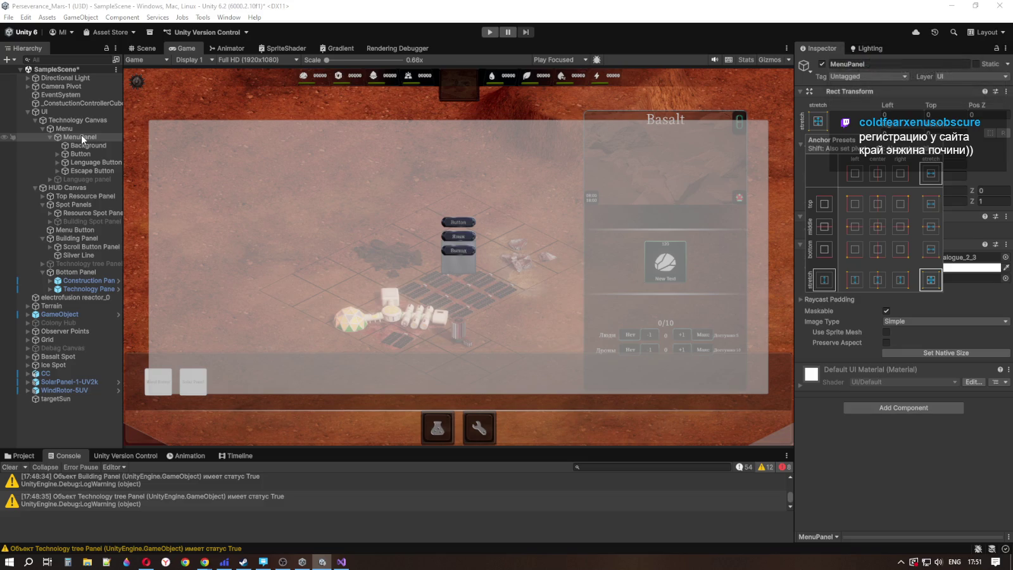
click(963, 295)
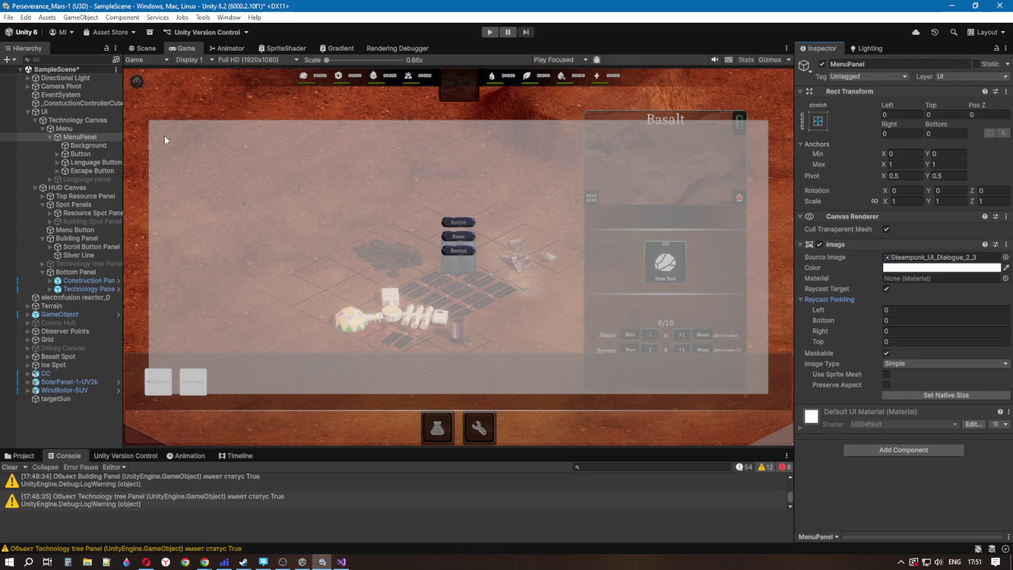
click(88, 146)
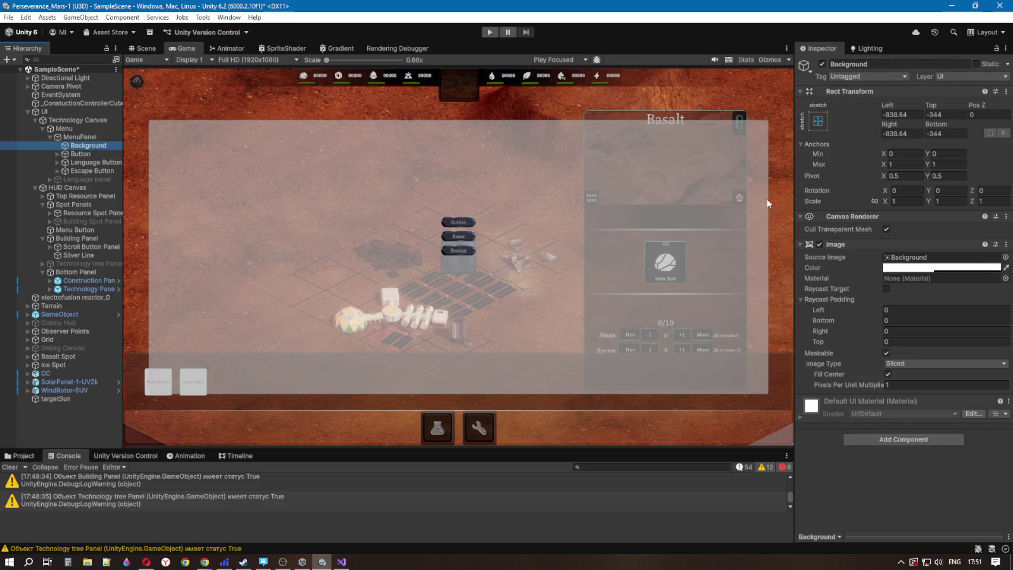
click(818, 121)
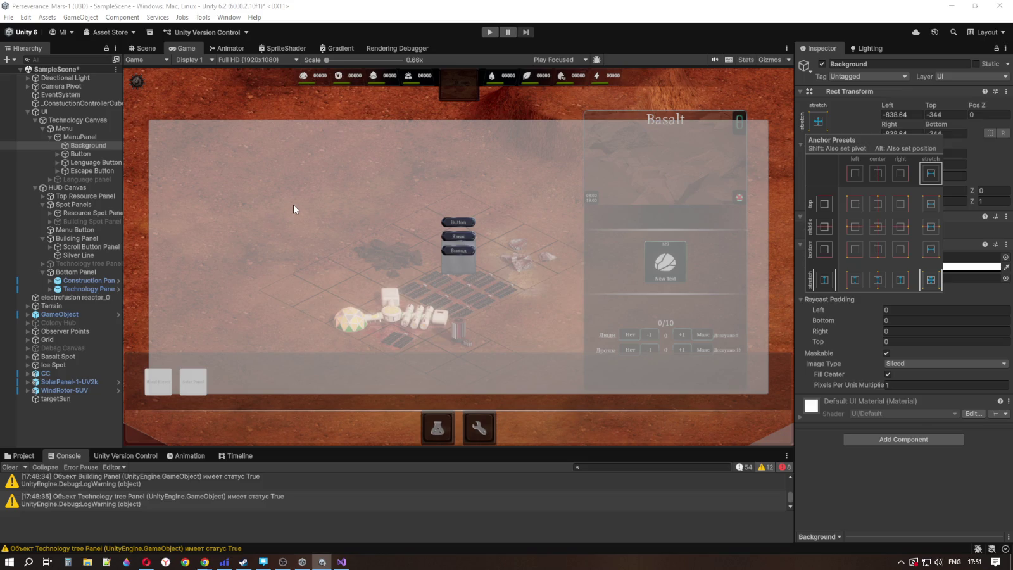
click(90, 136)
Step: Reapply full stretch anchors to MenuPanel, then move up to its parent Menu
click(90, 137)
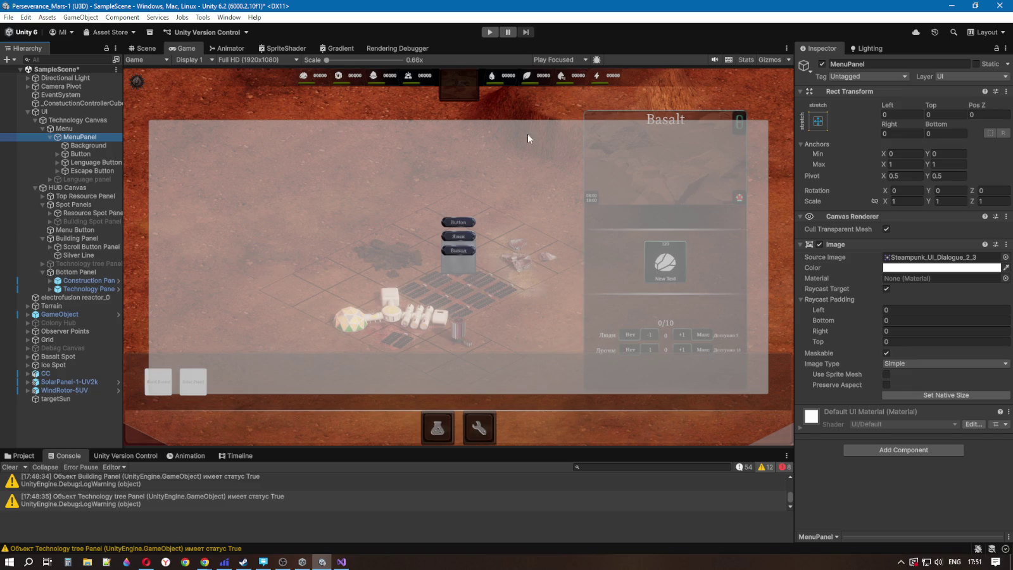
click(817, 121)
click(929, 285)
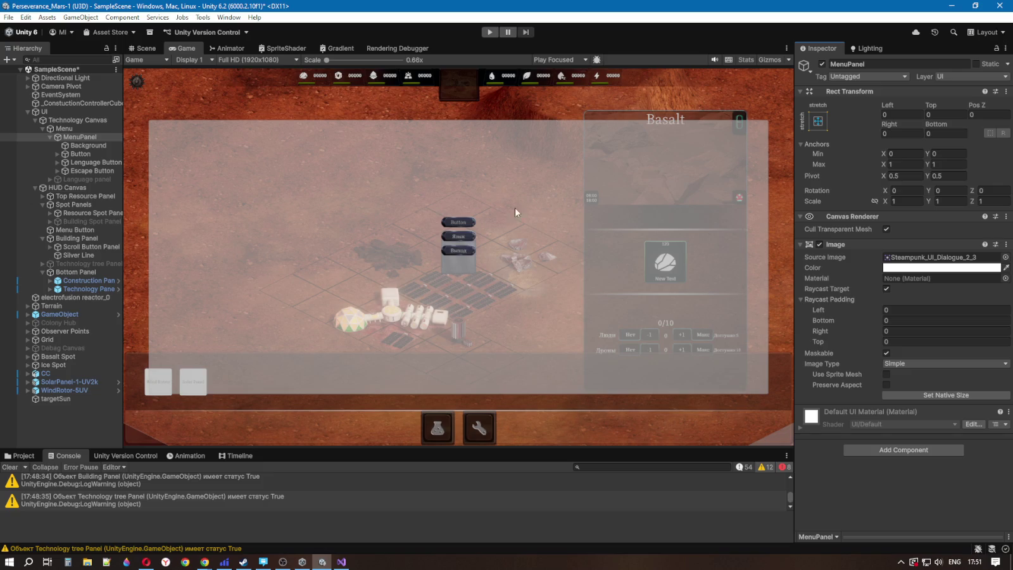
click(49, 135)
key(Left)
key(Left)
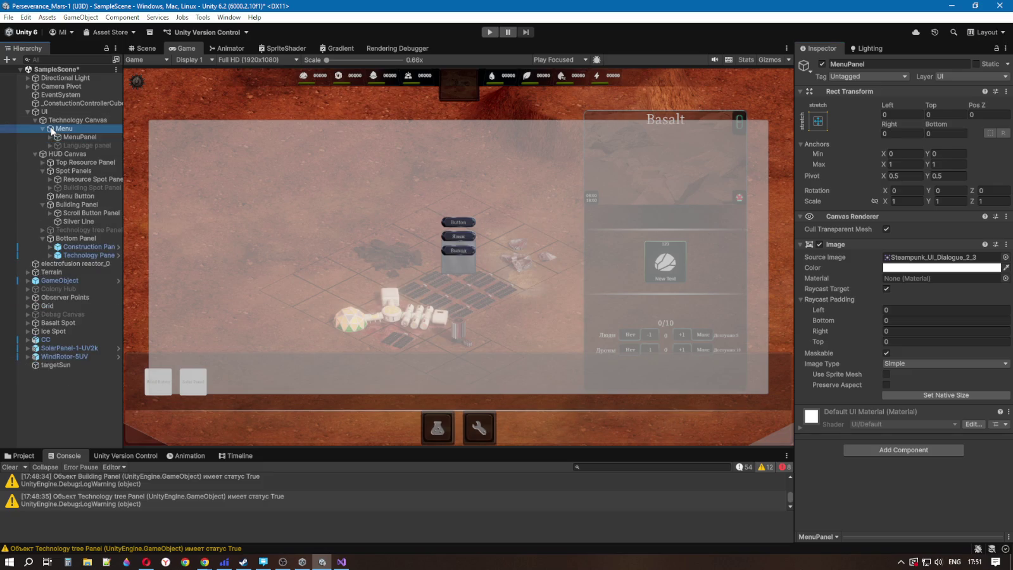
Step: Stretch Menu to fill the whole canvas with stretch/stretch, resetting its position and pivot
click(819, 120)
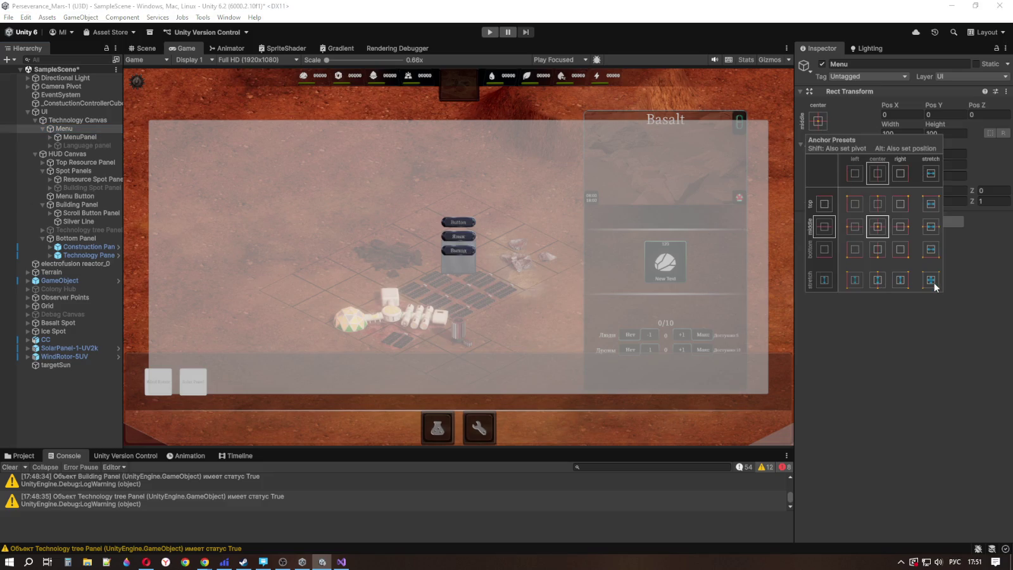
click(69, 138)
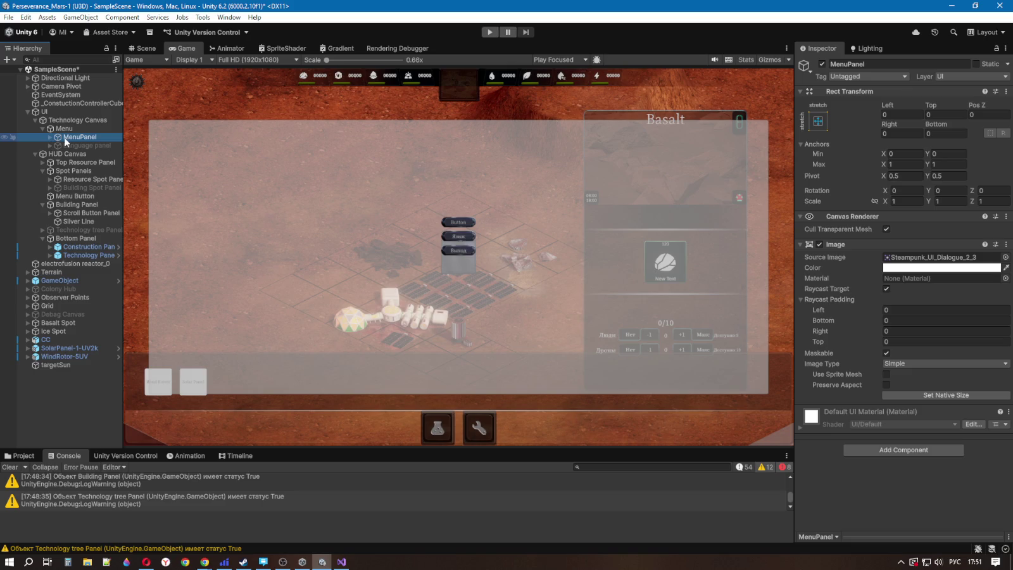
click(64, 129)
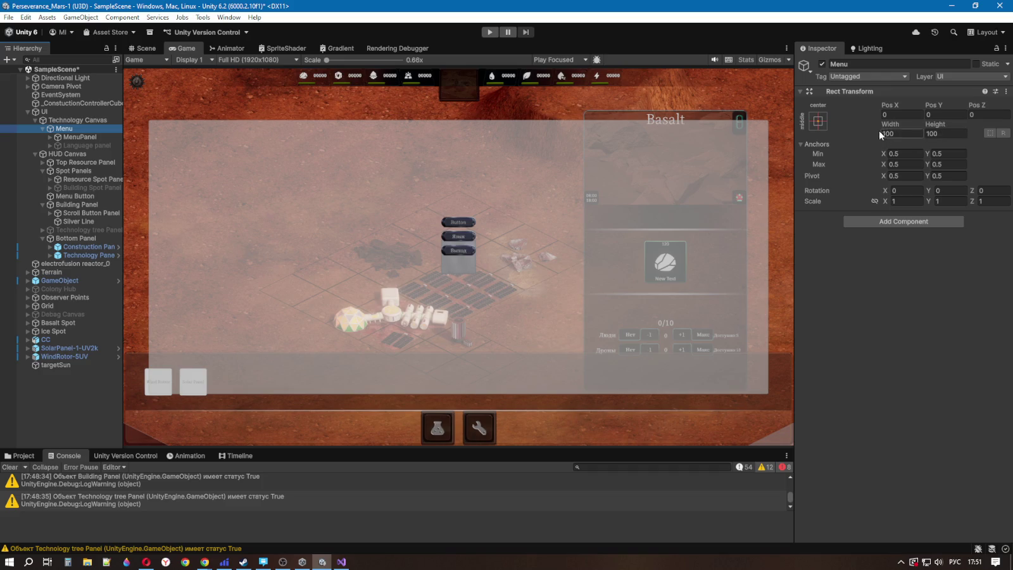
click(822, 122)
key(super+space)
alt+shift+click(931, 280)
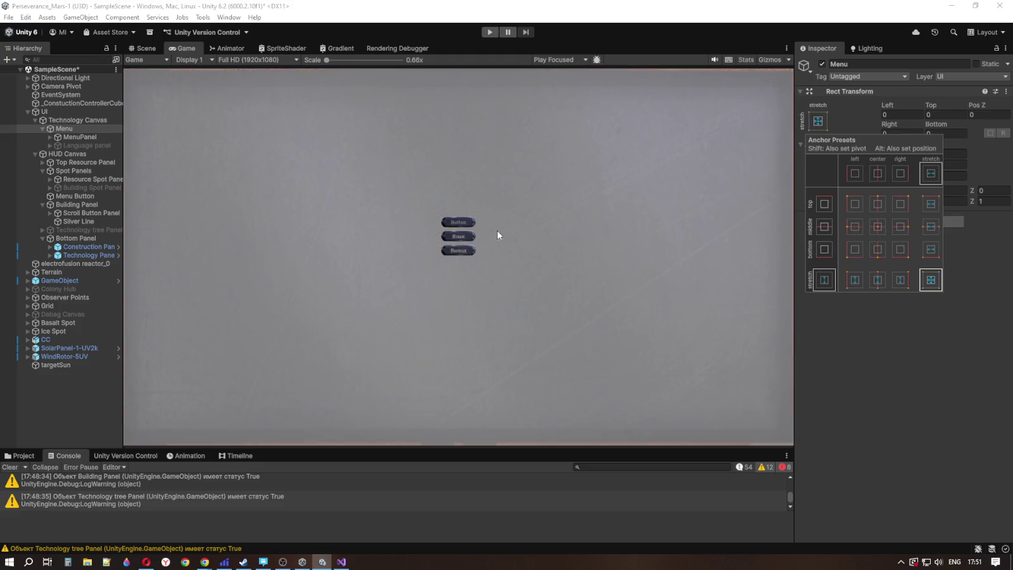
click(80, 138)
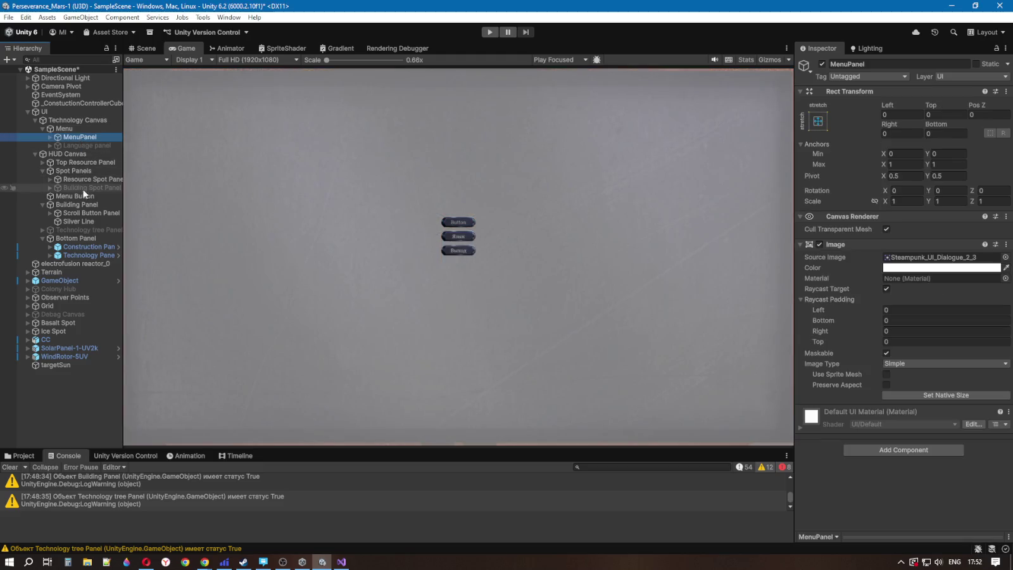
Step: Inspect the Language panel, MenuPanel's Background child and the Menu object, ending on MenuPanel
click(81, 145)
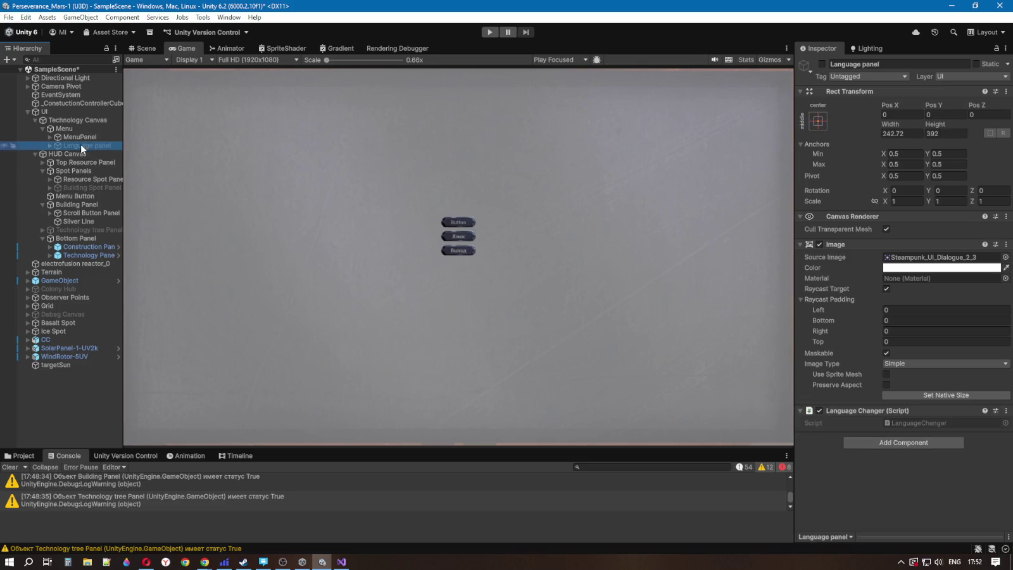
click(77, 140)
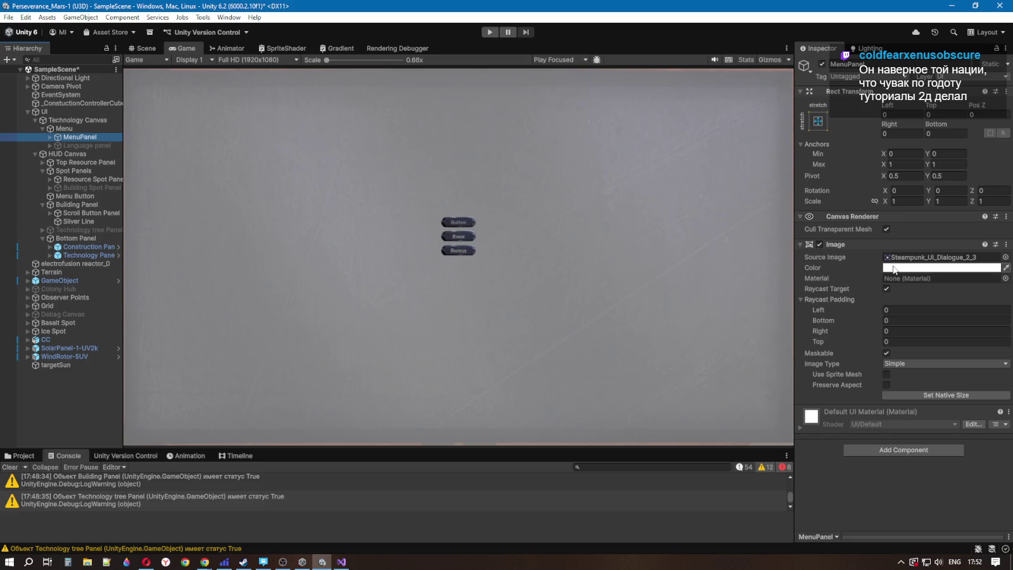
click(49, 136)
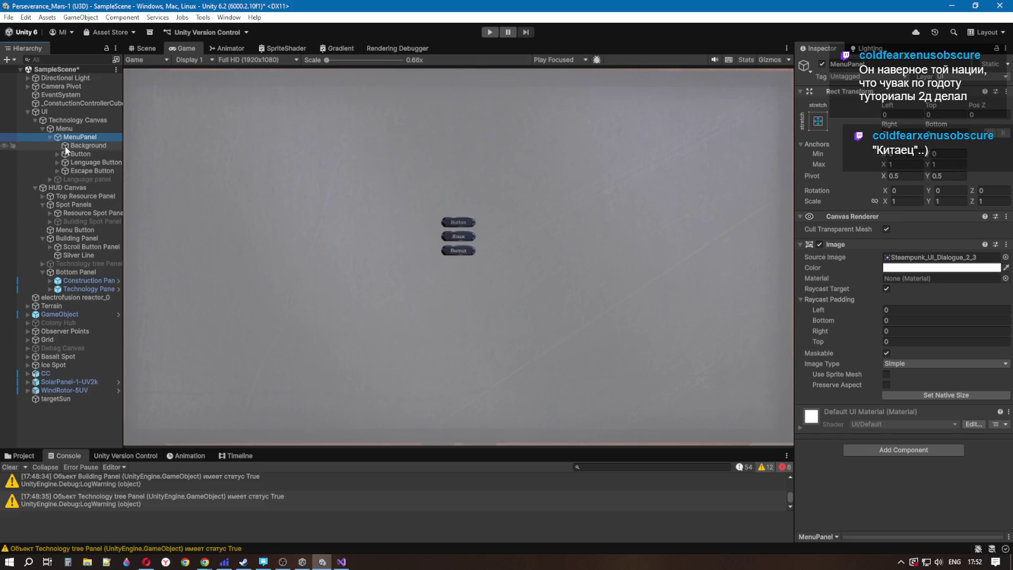
click(88, 145)
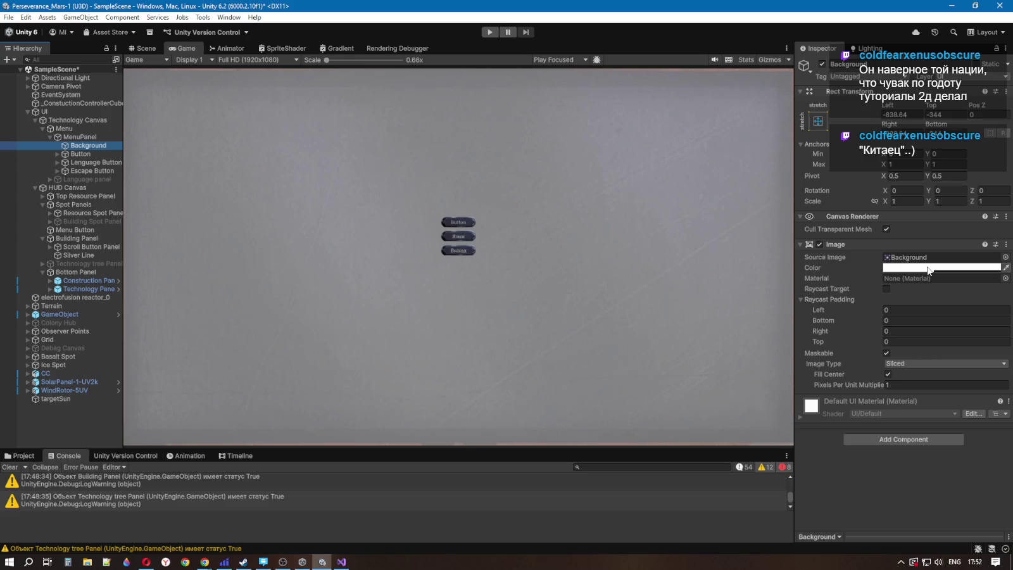
click(89, 137)
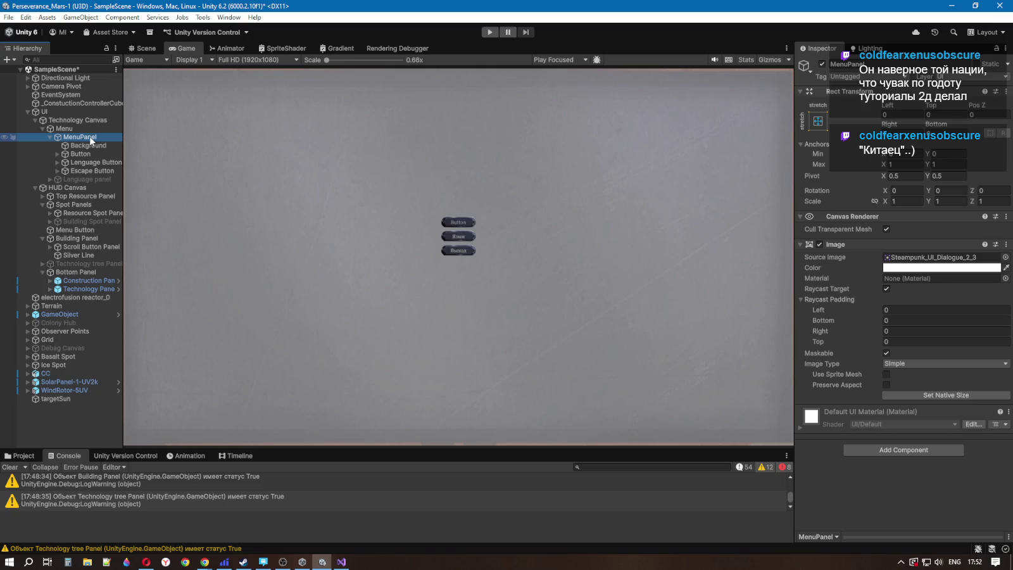
key(Down)
key(Down)
key(Down)
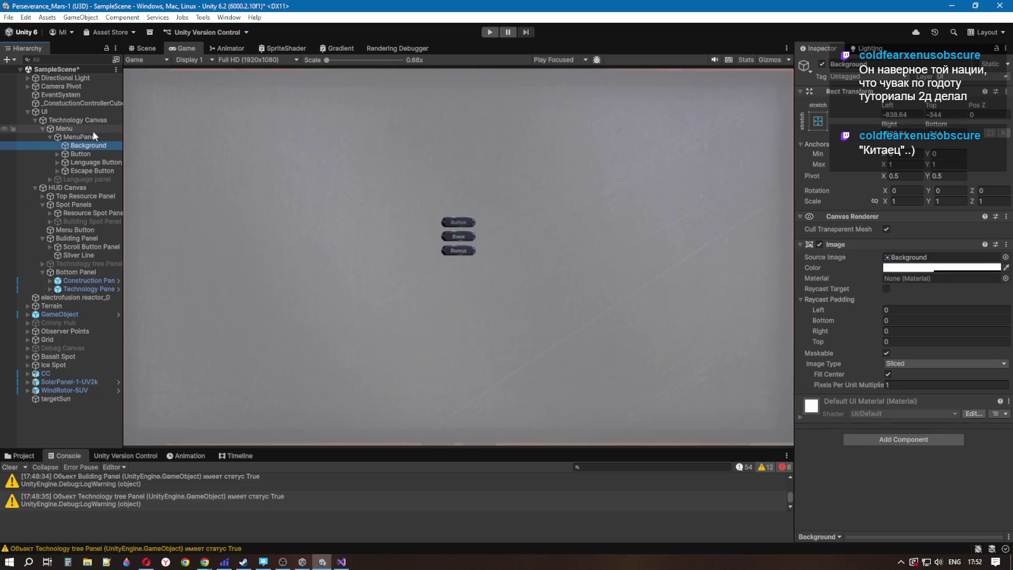
click(94, 136)
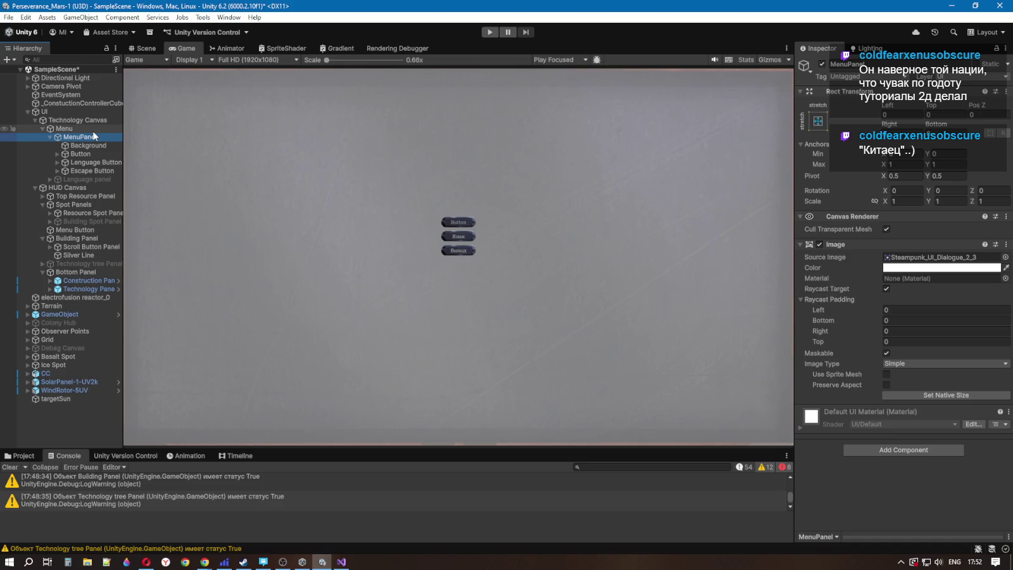
key(Up)
click(93, 137)
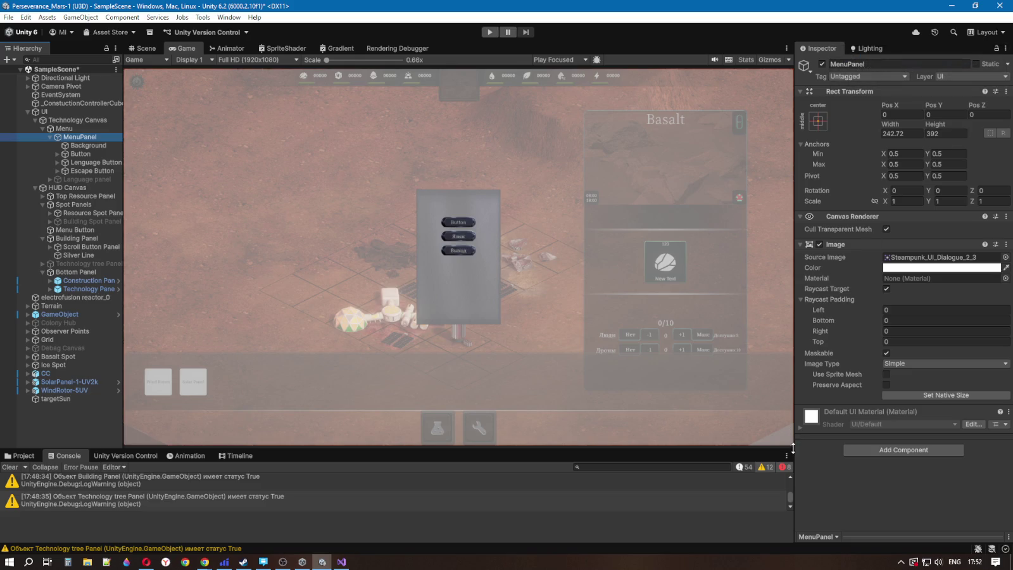
Step: Widen the Inspector pane and set MenuPanel's Width to 240 and Height to 400
mouse_move(794, 445)
mouse_down()
mouse_move(866, 448)
mouse_move(735, 458)
mouse_move(786, 457)
mouse_move(722, 473)
mouse_move(724, 453)
mouse_up()
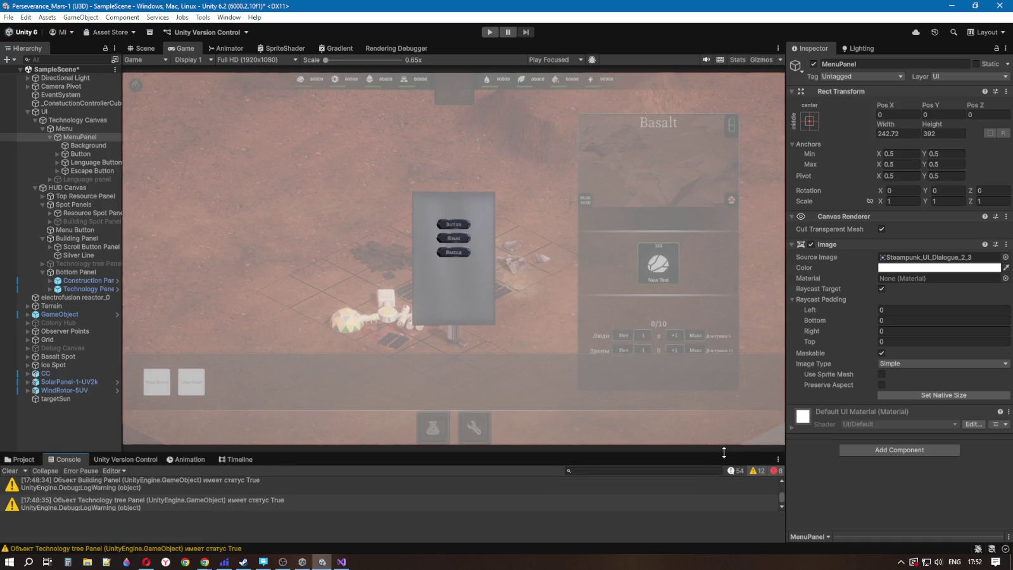
drag(723, 452, 725, 447)
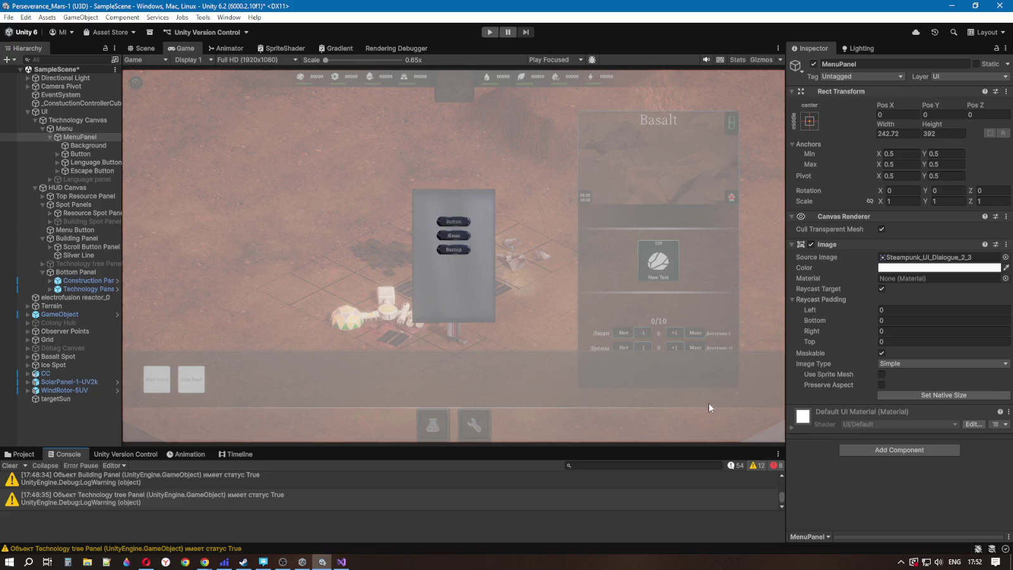
click(902, 134)
text(140)
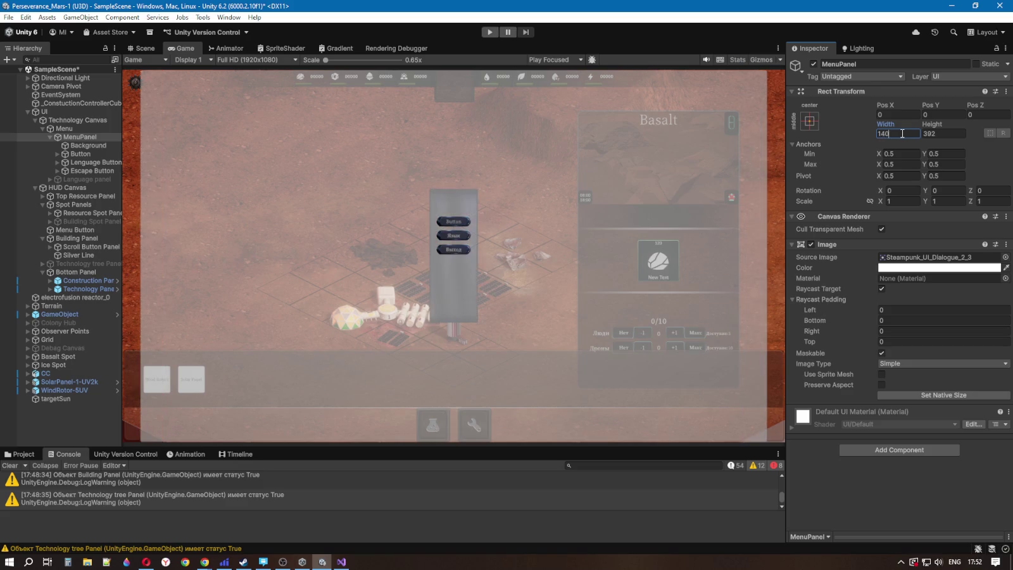
key(BackSpace)
key(BackSpace)
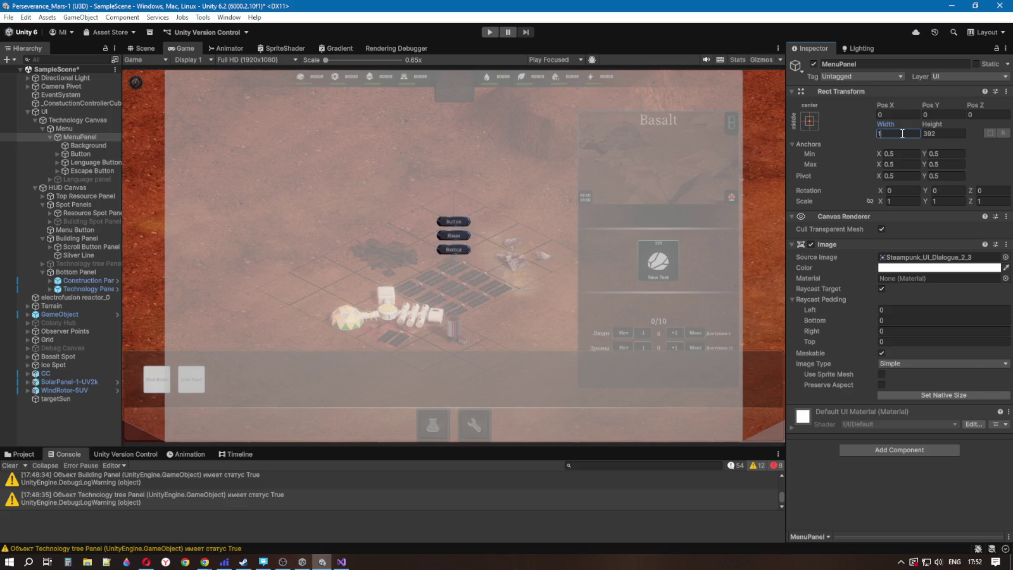
text(240)
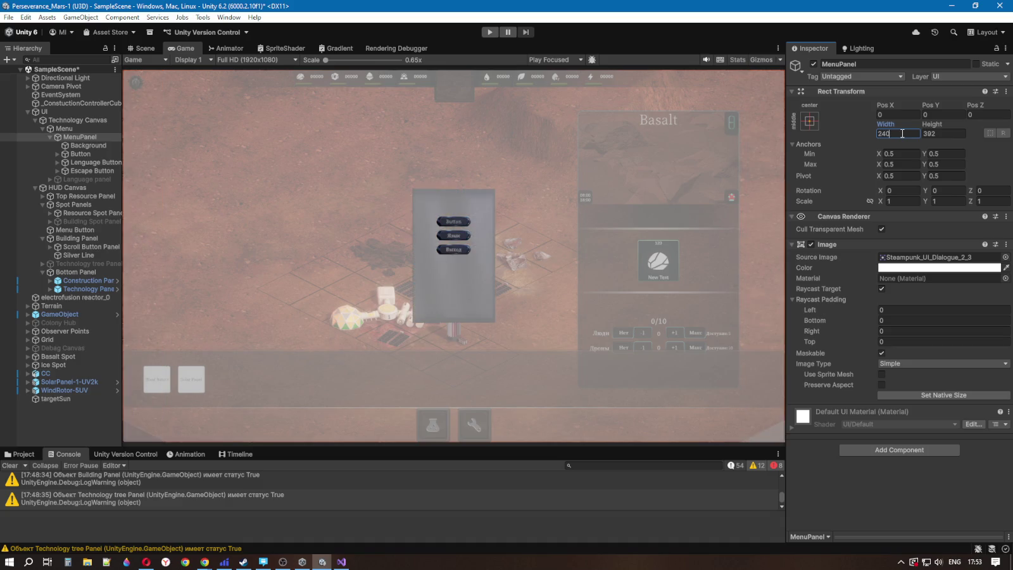
click(935, 134)
text(400)
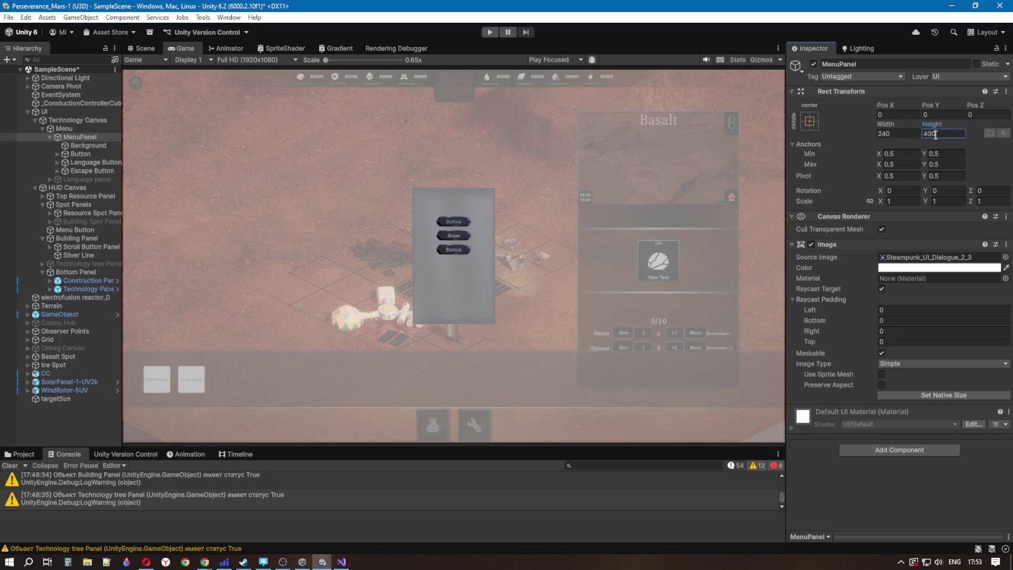
click(80, 146)
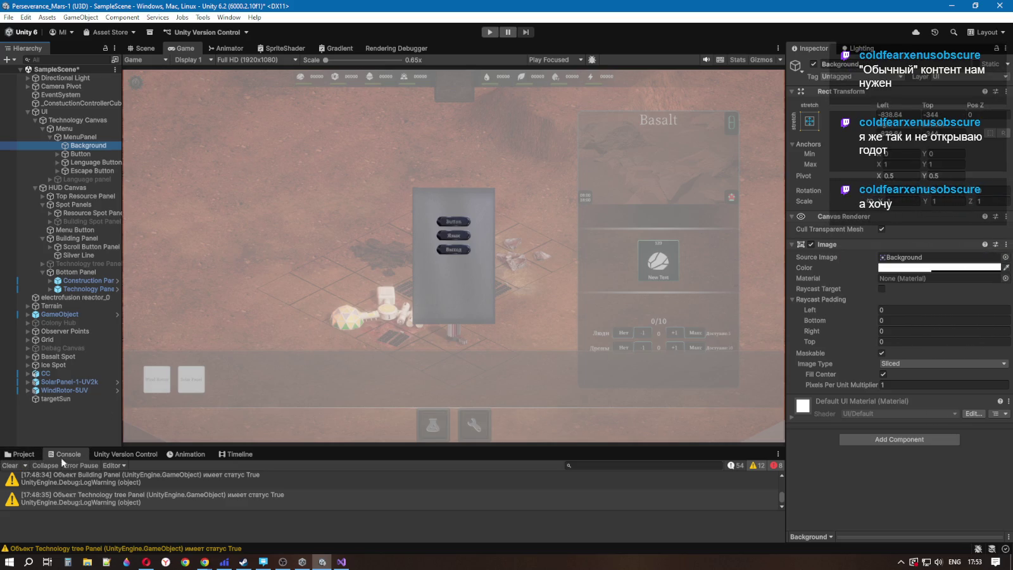
Step: Expand the stack trace of the first NullReferenceException from CommonPanelStrategy.DisableAllButtonsForType in the Console
scroll(119, 495, up, 3)
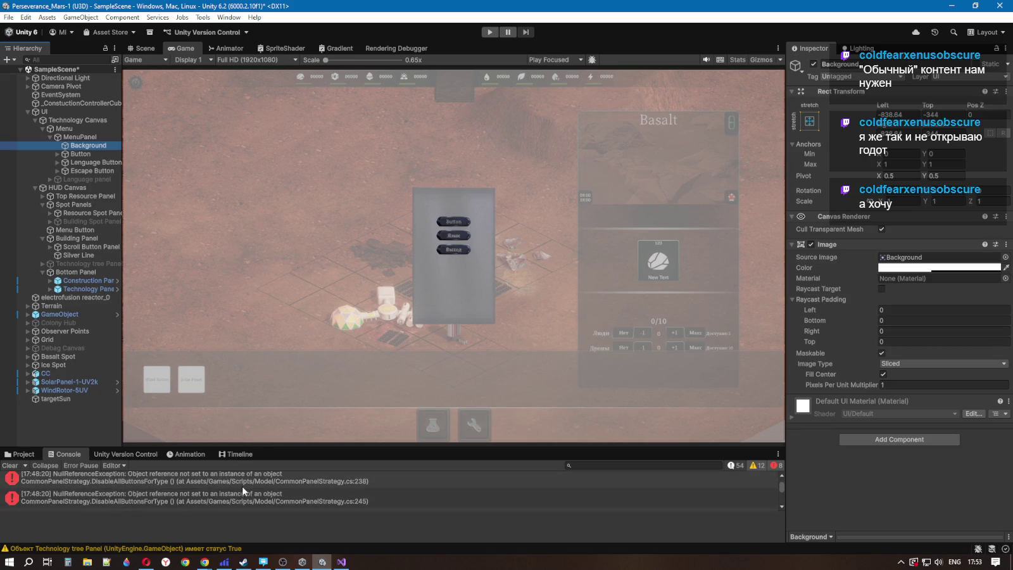
click(330, 482)
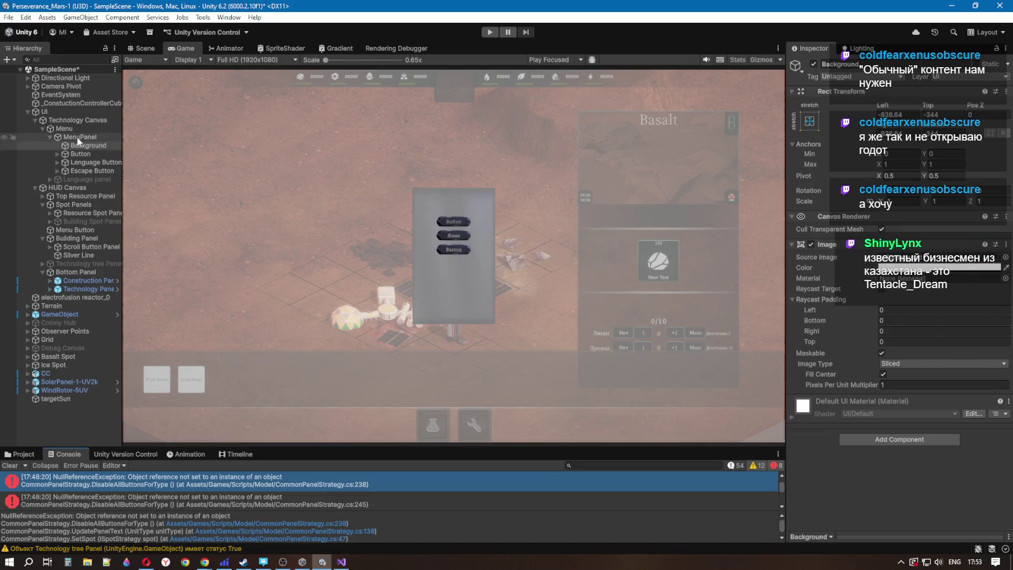
click(31, 453)
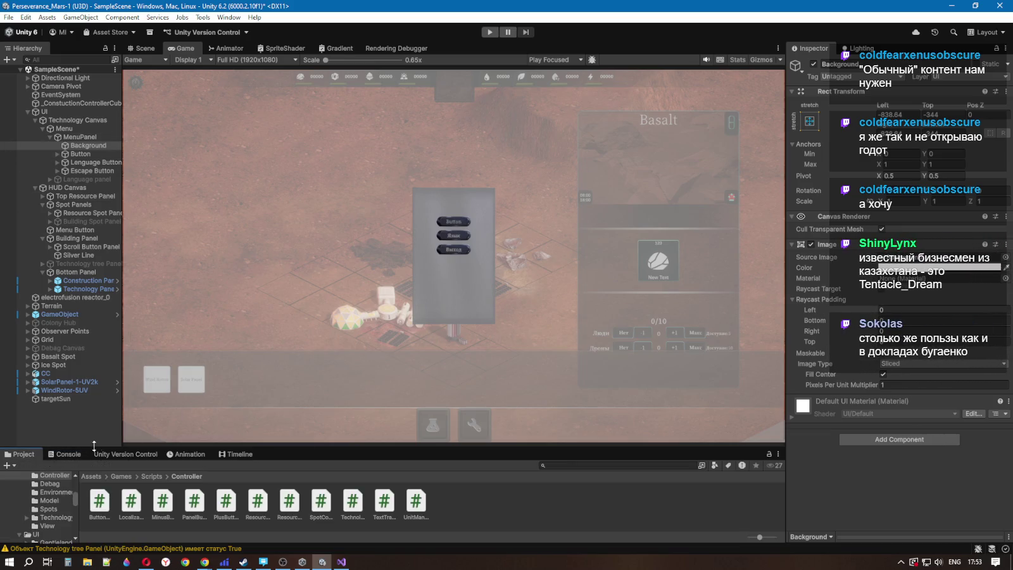
click(73, 454)
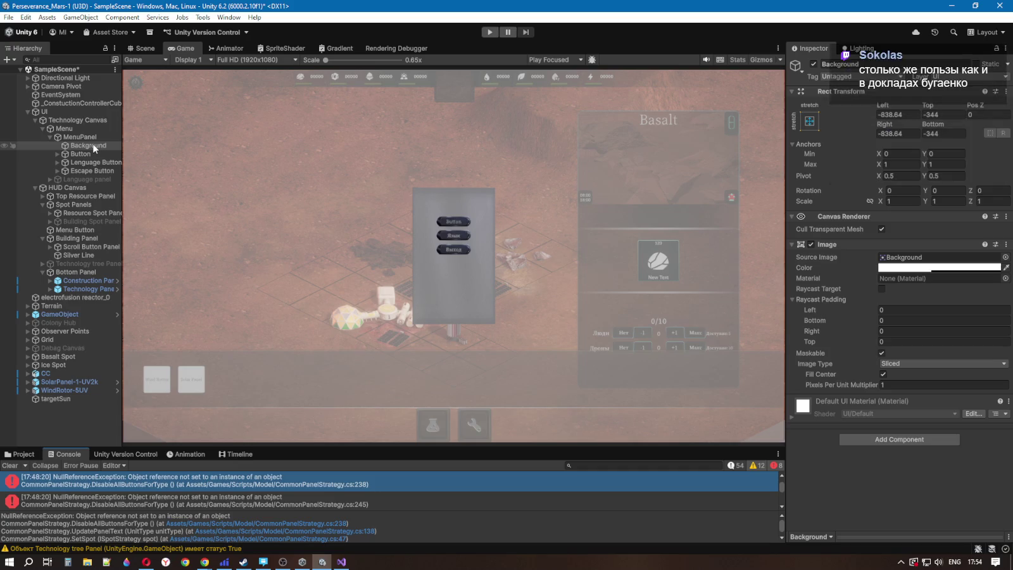
click(93, 146)
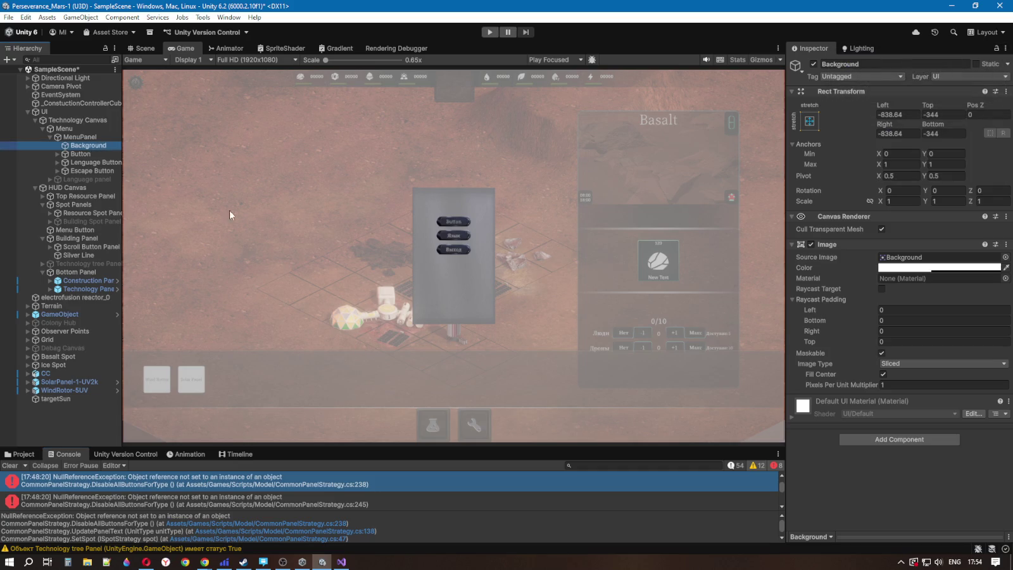
Step: Set the Background's Left, Top, Right and Bottom Rect Transform offsets all to 0
click(907, 133)
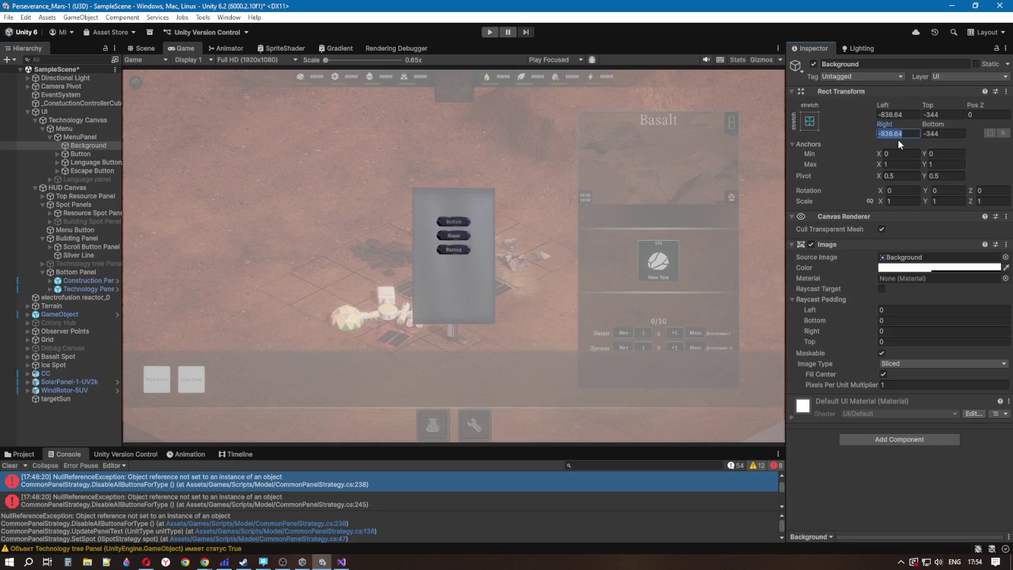
click(903, 114)
text(0)
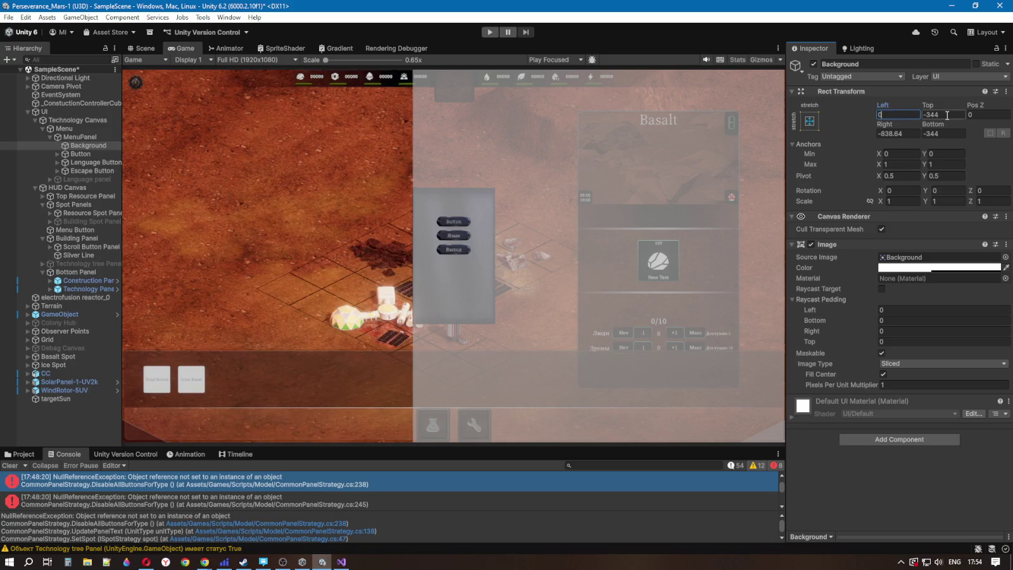
click(943, 114)
text(0)
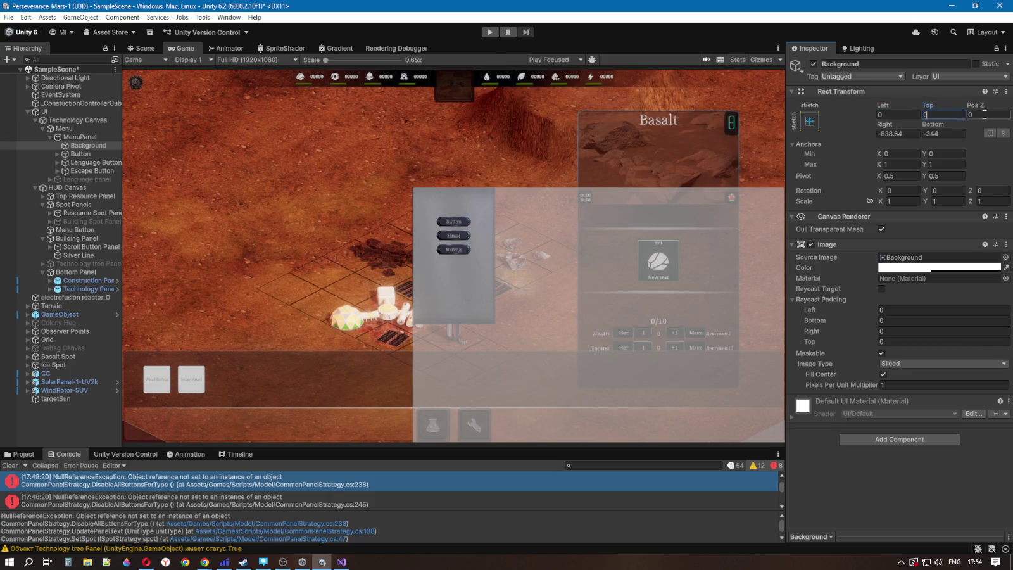
click(898, 133)
text(0)
click(931, 133)
text(0)
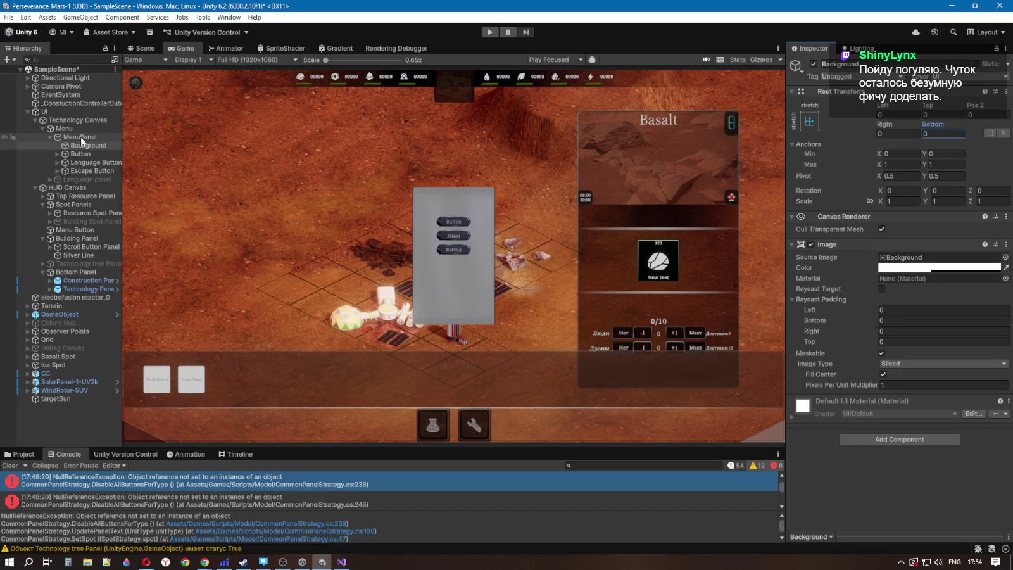
click(913, 259)
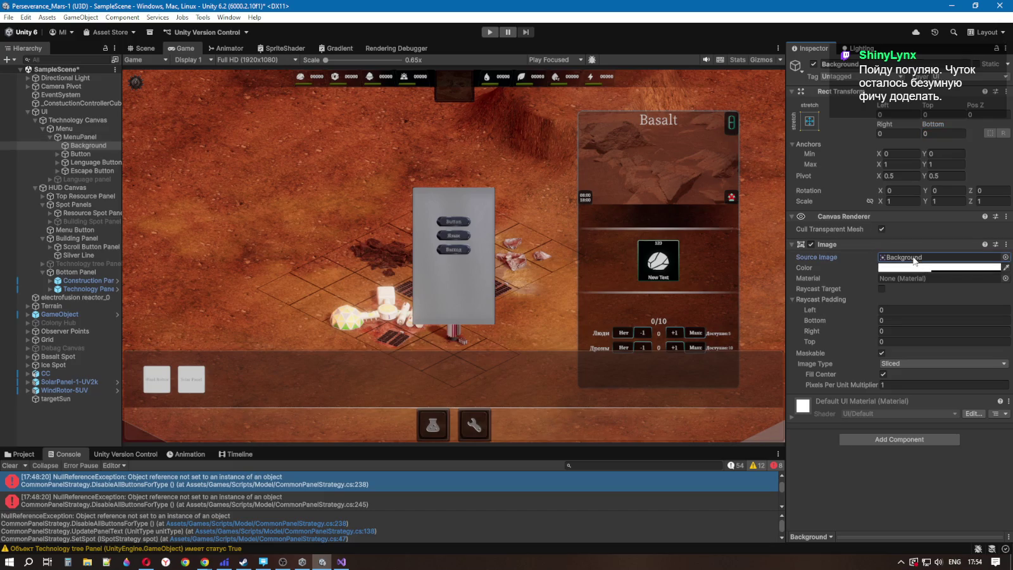
Step: Give both MenuPanel and its parent Menu the stretch-stretch anchor preset
click(88, 137)
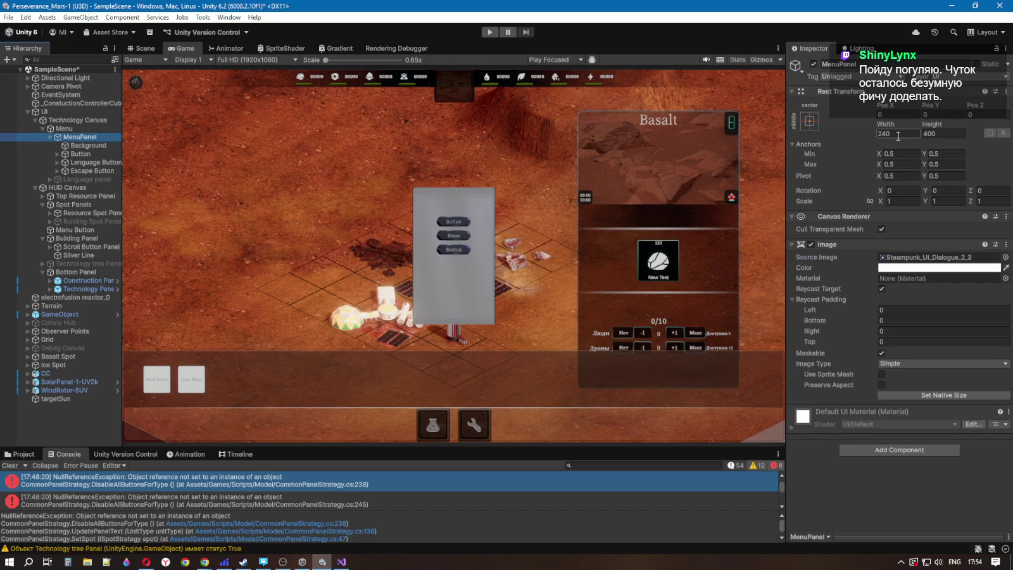
click(809, 121)
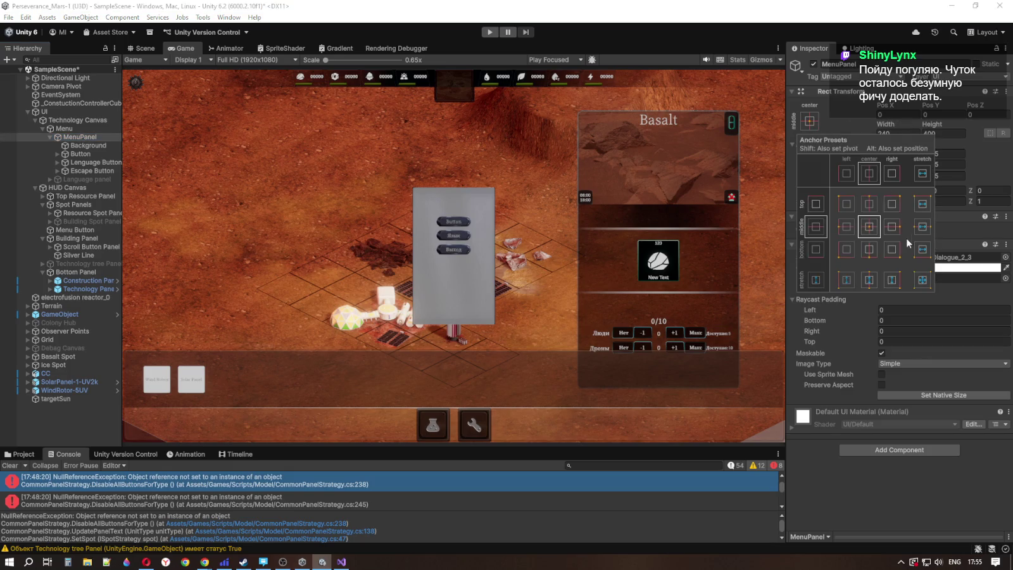
alt+shift+click(922, 283)
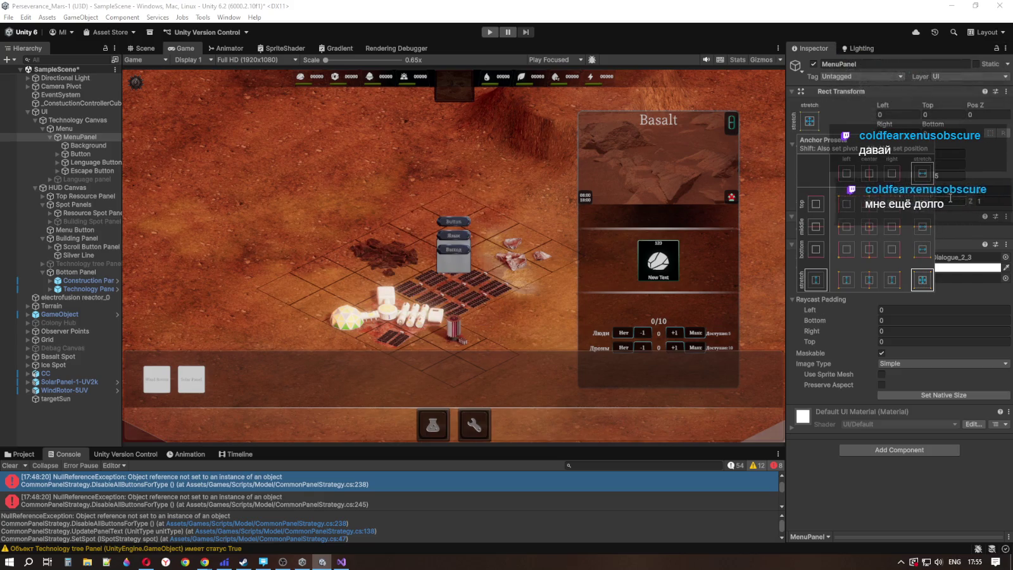
click(95, 129)
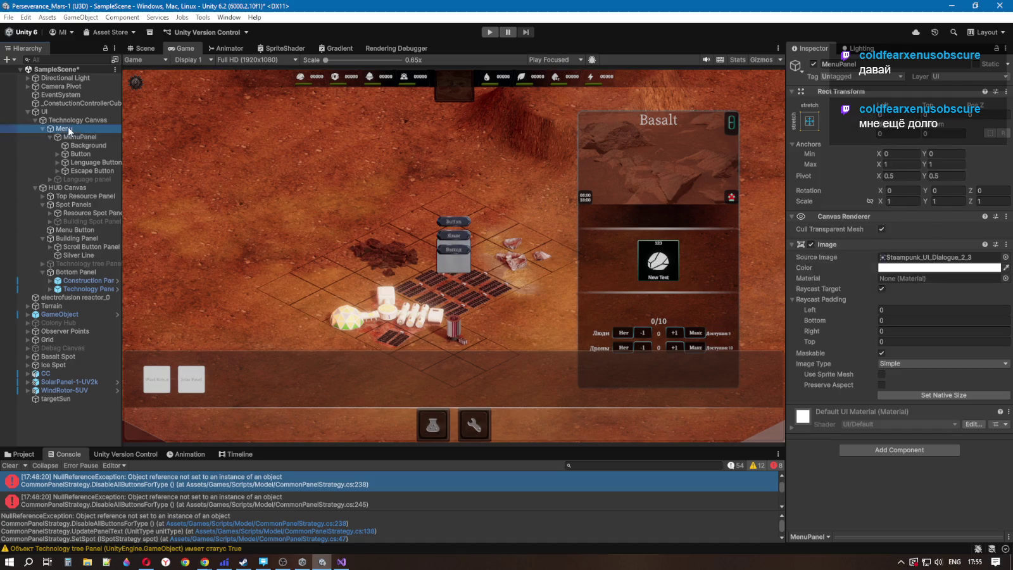
click(811, 122)
alt+click(922, 283)
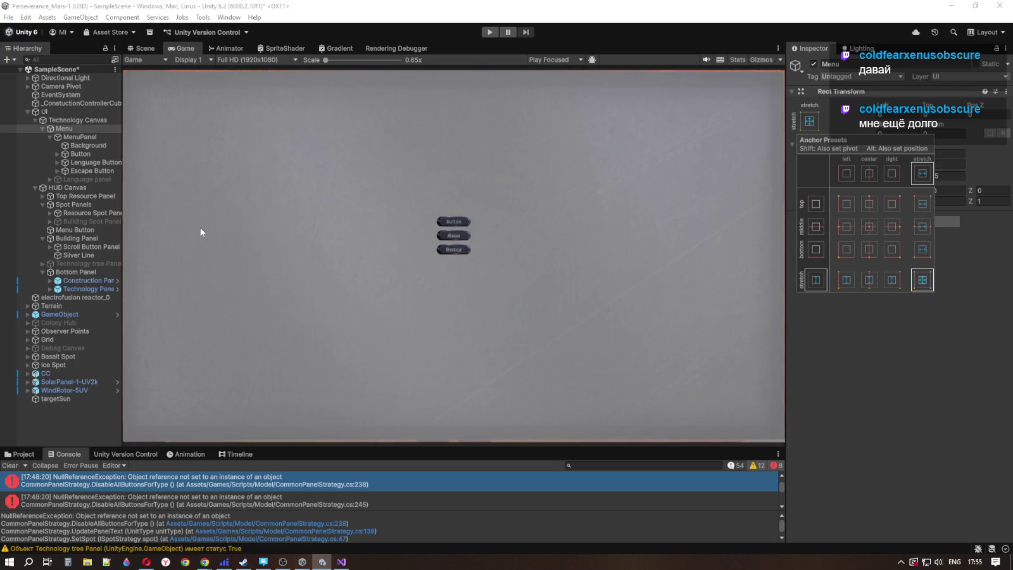
click(89, 145)
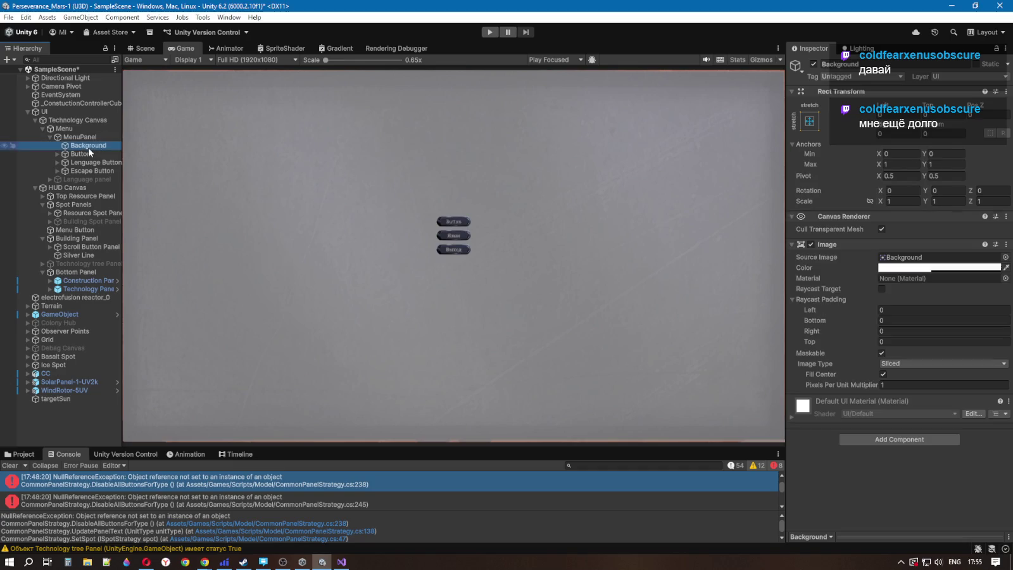
Step: Lower the Background image colour's alpha from 110 to about 52
click(923, 266)
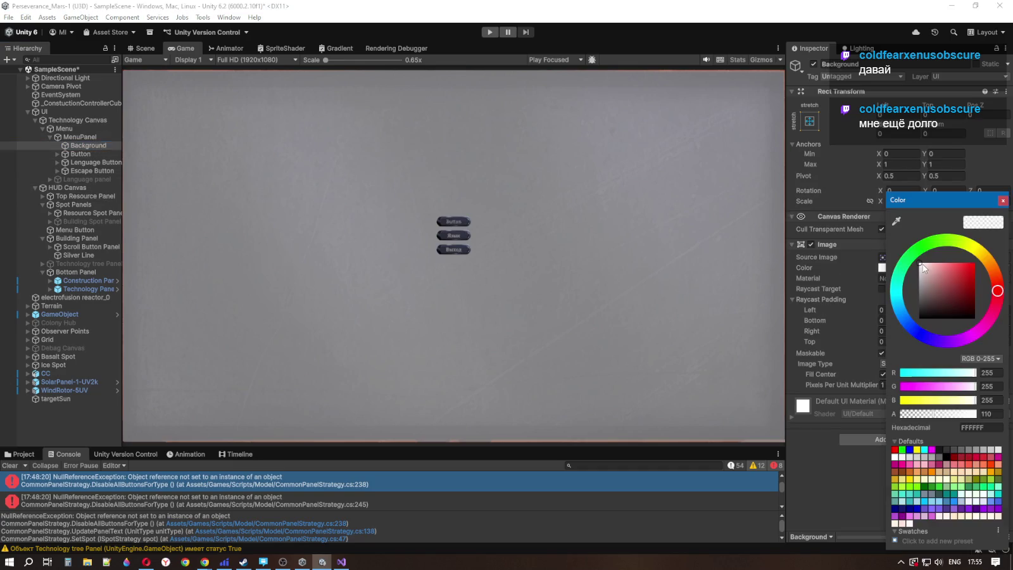
click(932, 415)
mouse_move(932, 415)
mouse_down()
mouse_move(909, 415)
mouse_move(919, 414)
mouse_up()
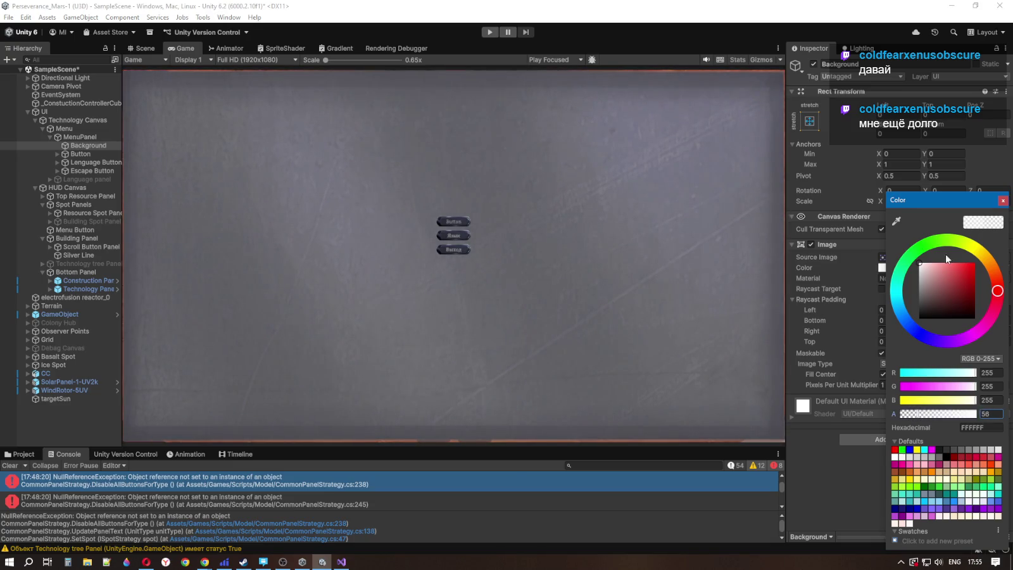
click(897, 133)
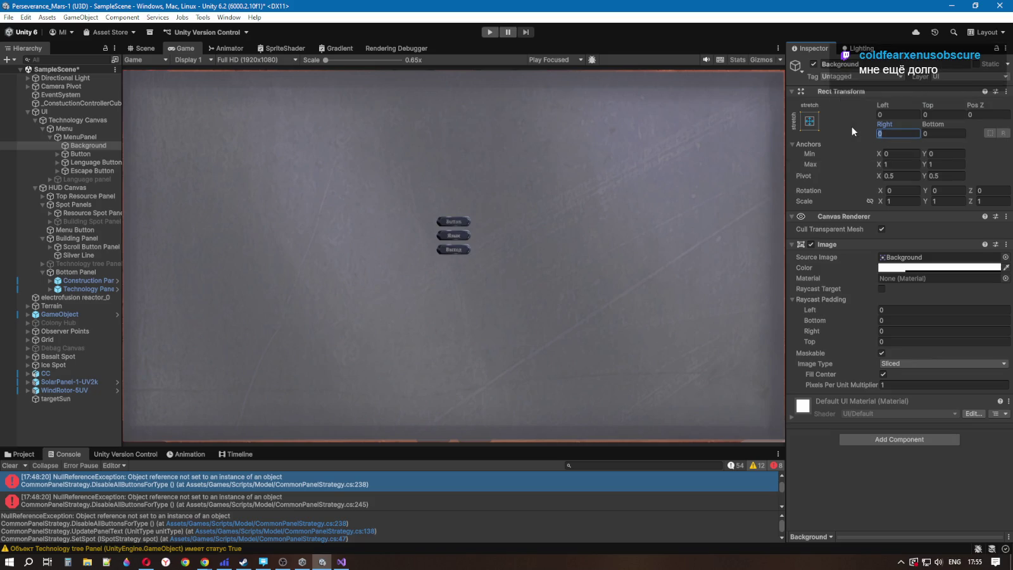
Step: After reviewing MenuPanel and Menu, anchor the Background to middle-centre
click(89, 135)
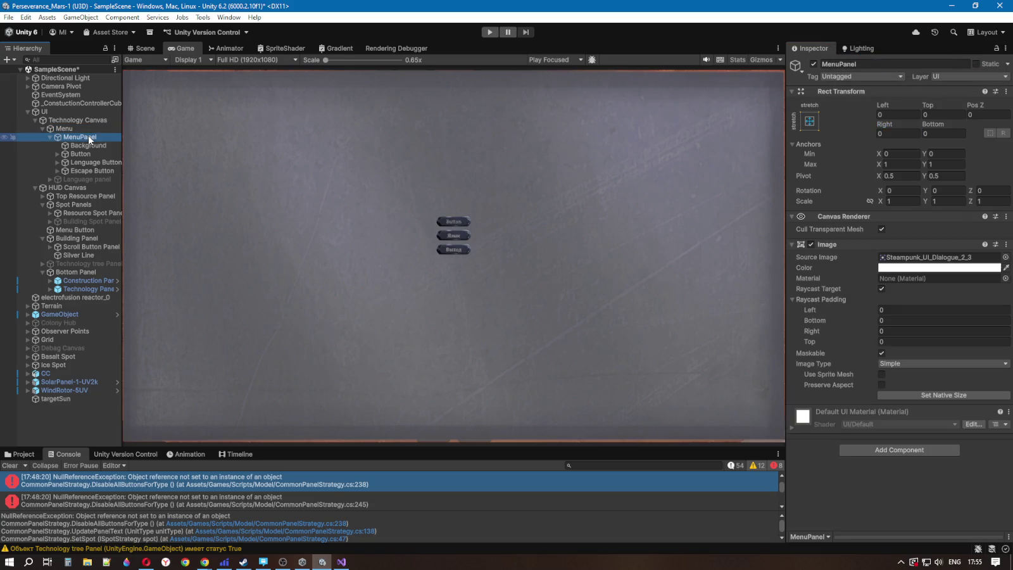
click(85, 128)
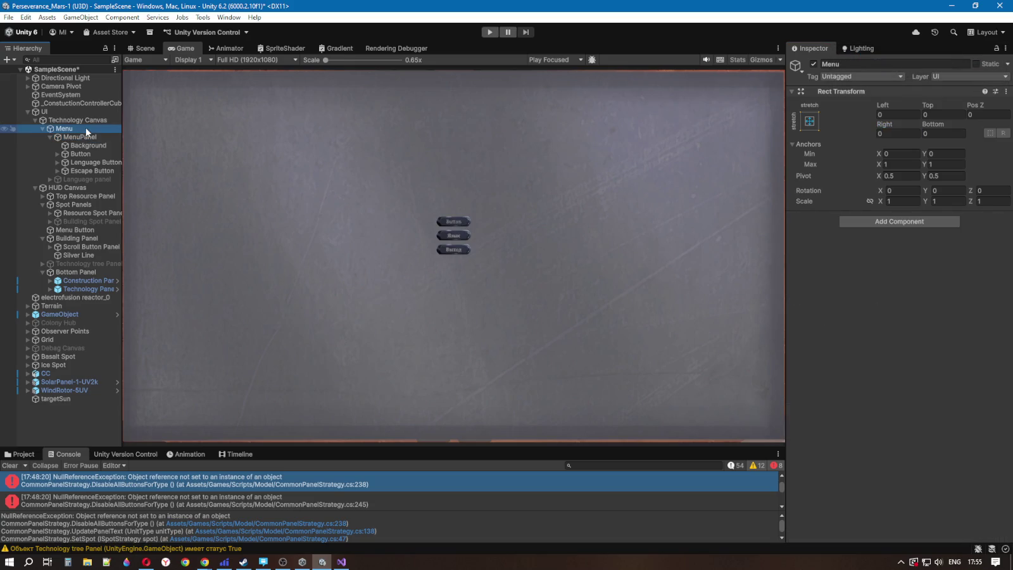
click(90, 135)
click(95, 144)
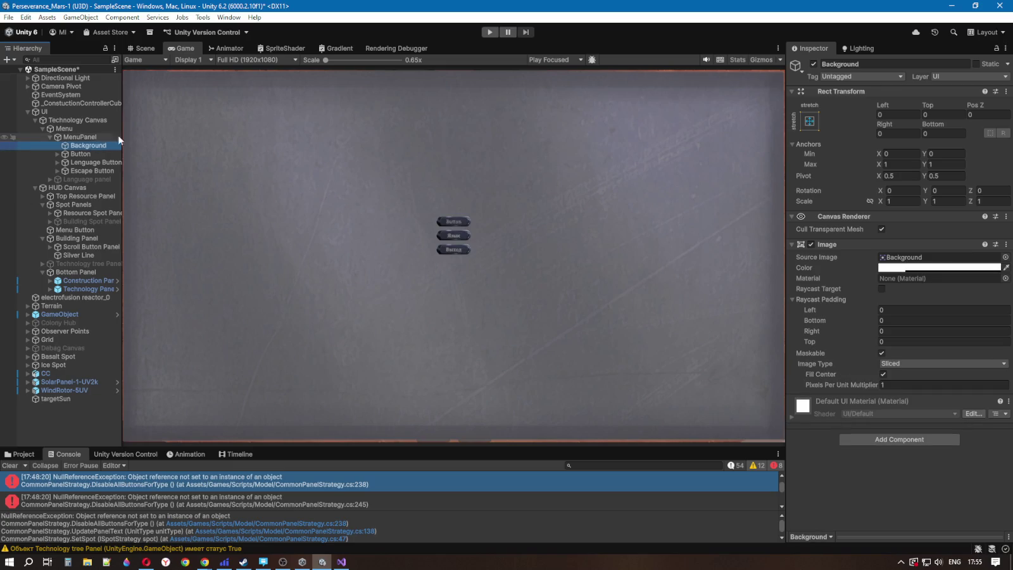
click(810, 121)
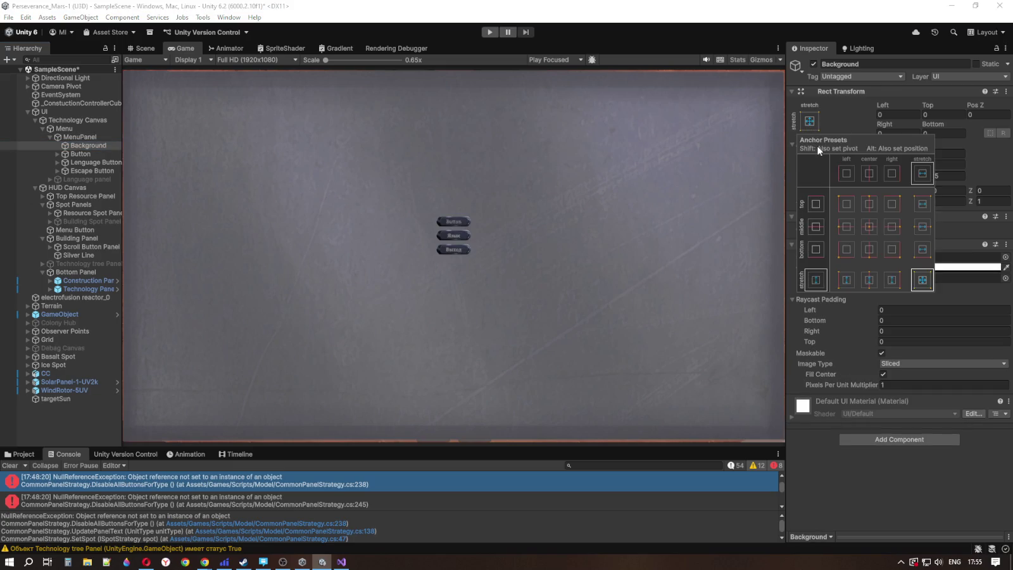
click(852, 123)
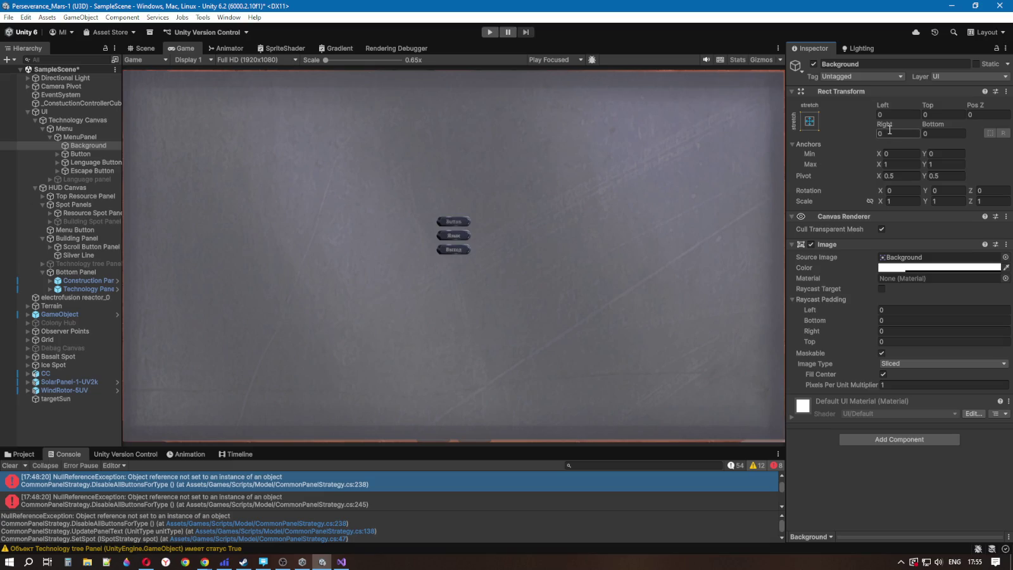
click(811, 121)
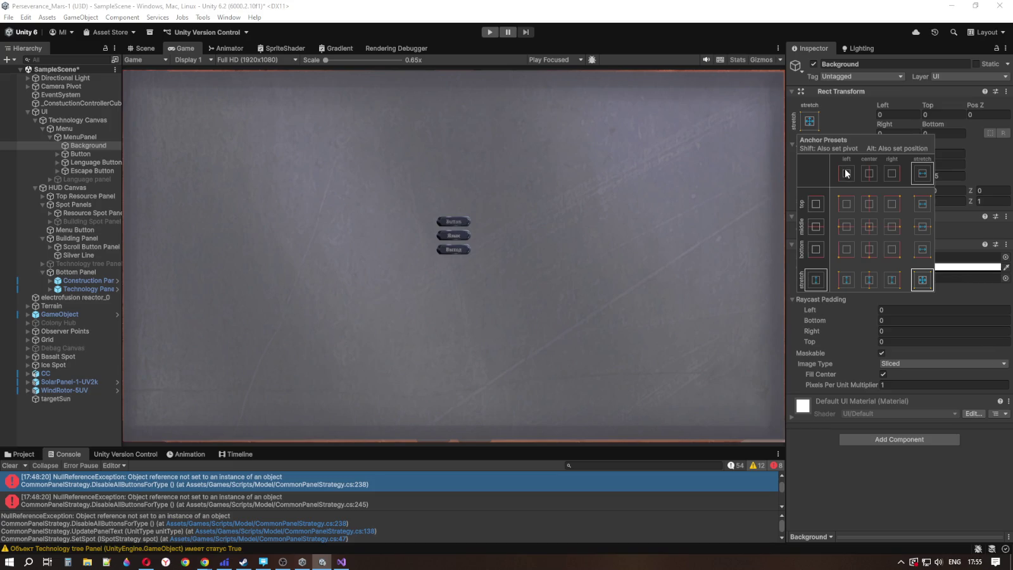
click(870, 228)
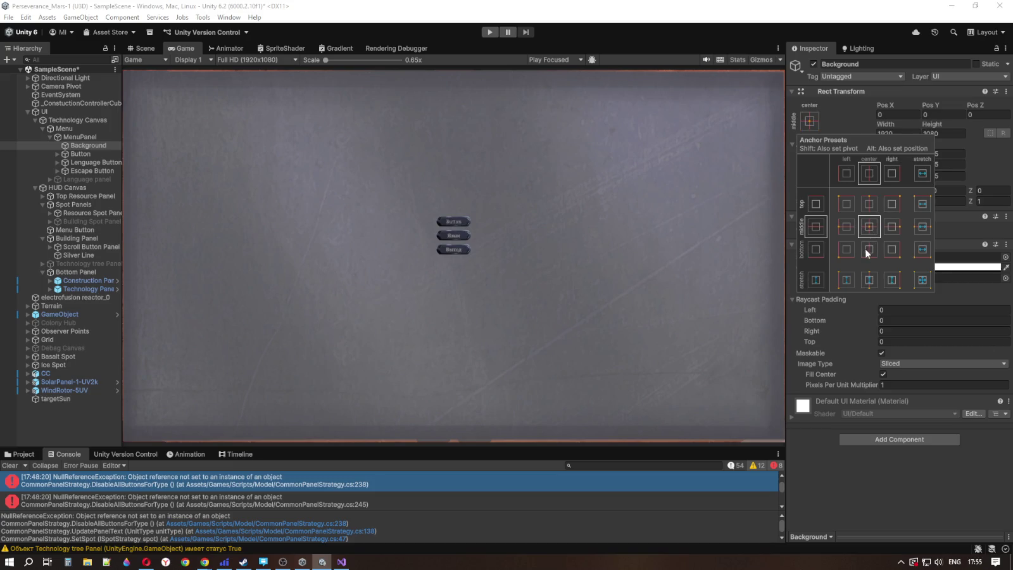
Step: Resize the Background to width 240 and height 400
click(905, 131)
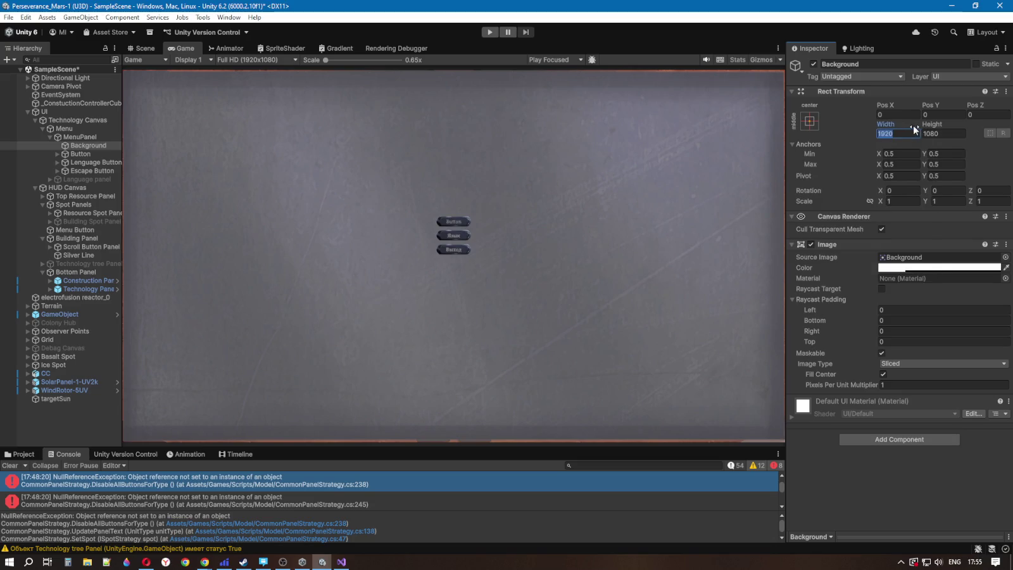
text(240)
click(950, 134)
text(400)
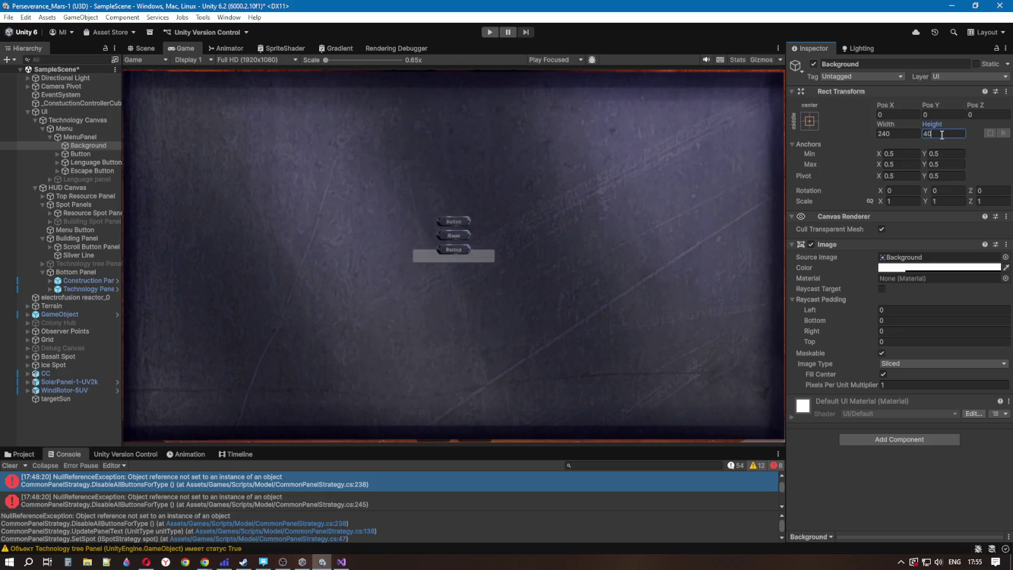
click(95, 138)
click(940, 261)
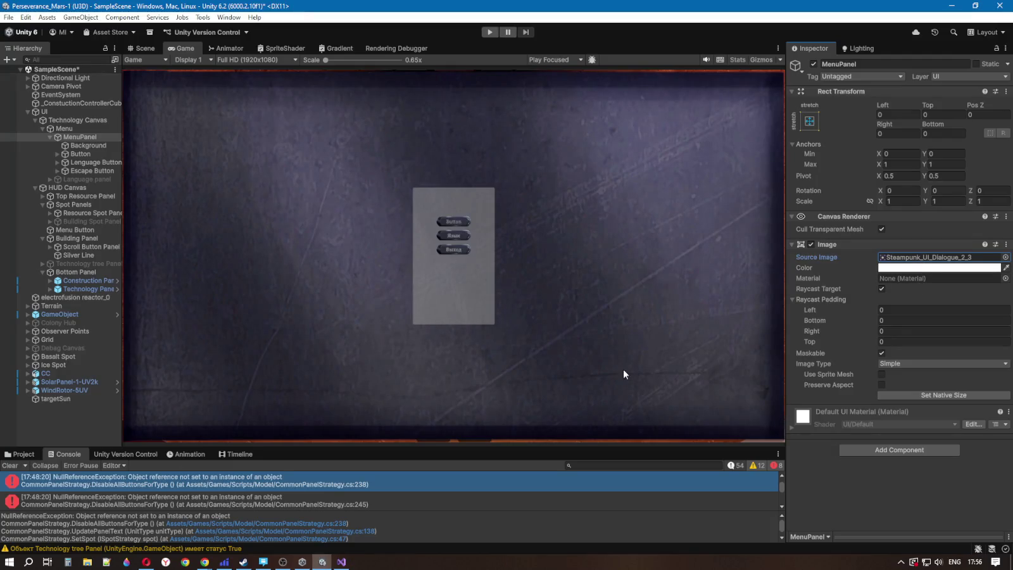
Step: Browse the steampunk Art assets in the Project window and check the Background object
click(24, 454)
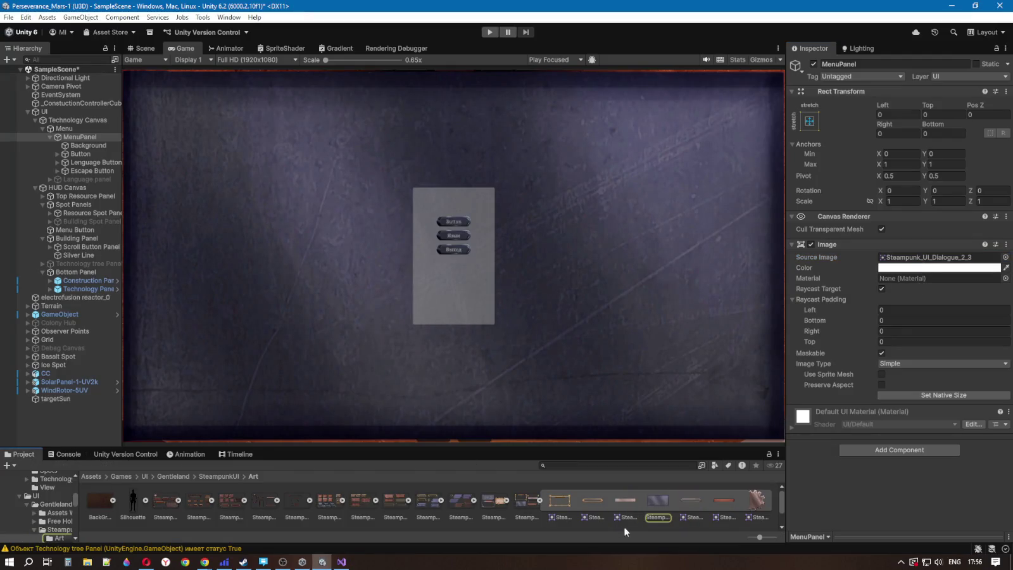
click(89, 145)
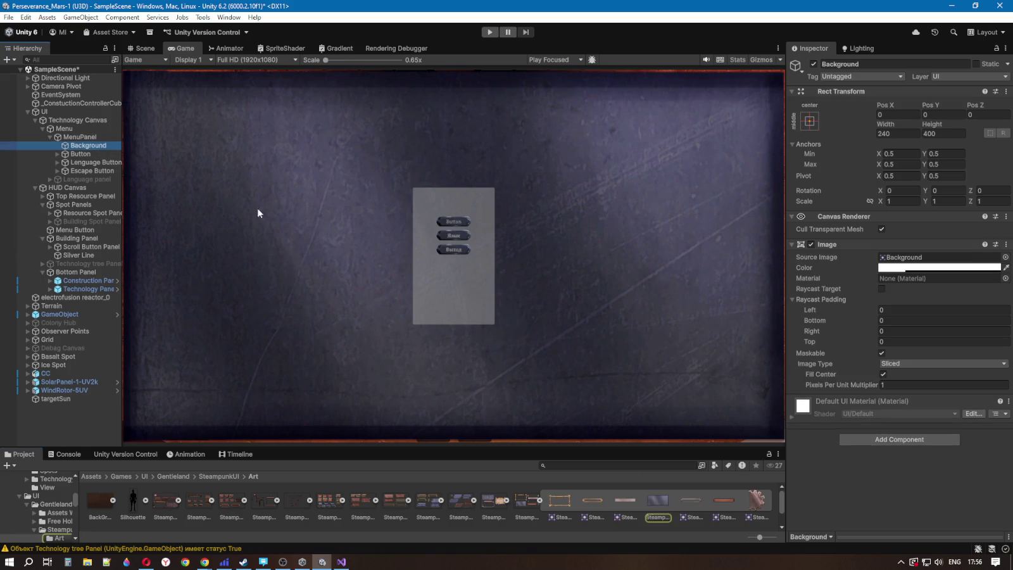
mouse_move(659, 504)
mouse_down()
mouse_move(911, 272)
mouse_move(911, 258)
mouse_up()
click(85, 136)
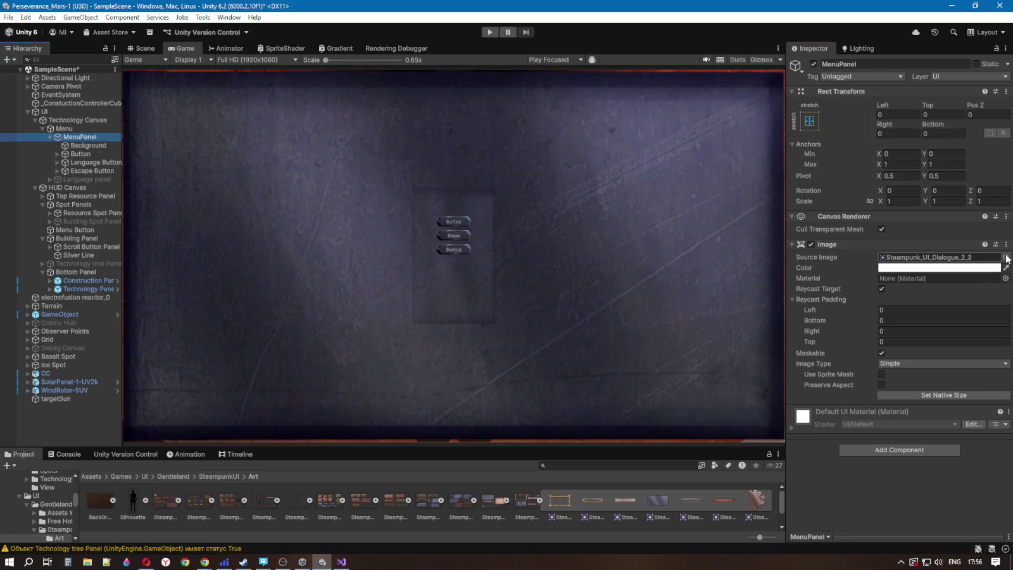
Step: Set MenuPanel's Source Image to the Steampunk_UI_Slots_Arrows_9 sprite
click(1006, 257)
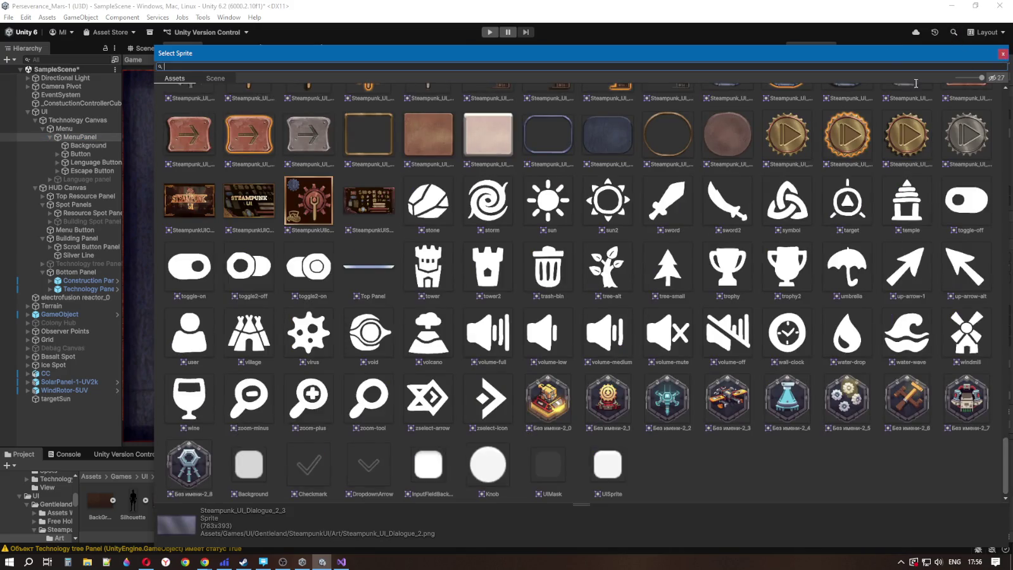
scroll(456, 269, up, 3)
scroll(454, 284, up, 2)
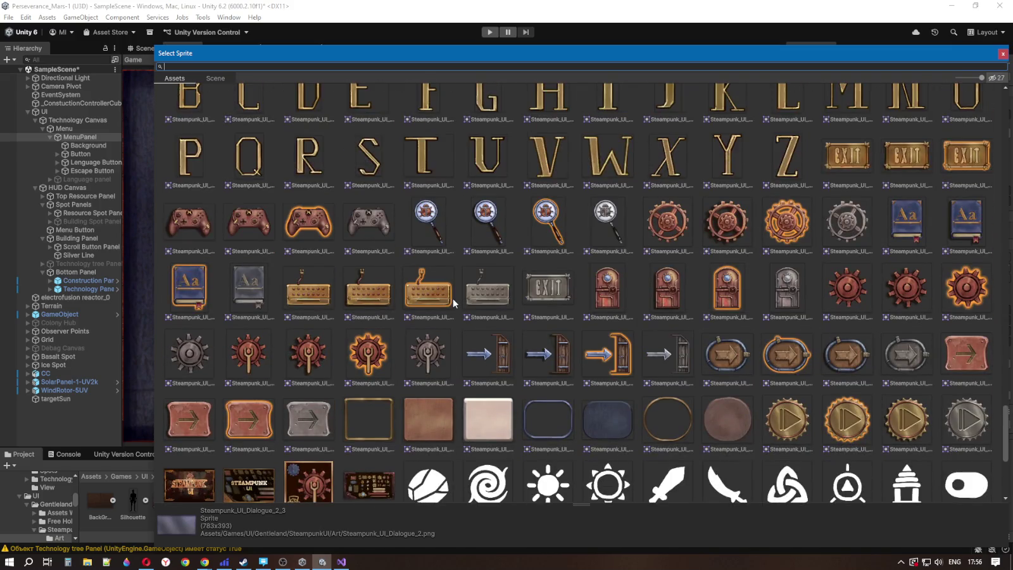
scroll(452, 302, up, 3)
scroll(449, 298, up, 3)
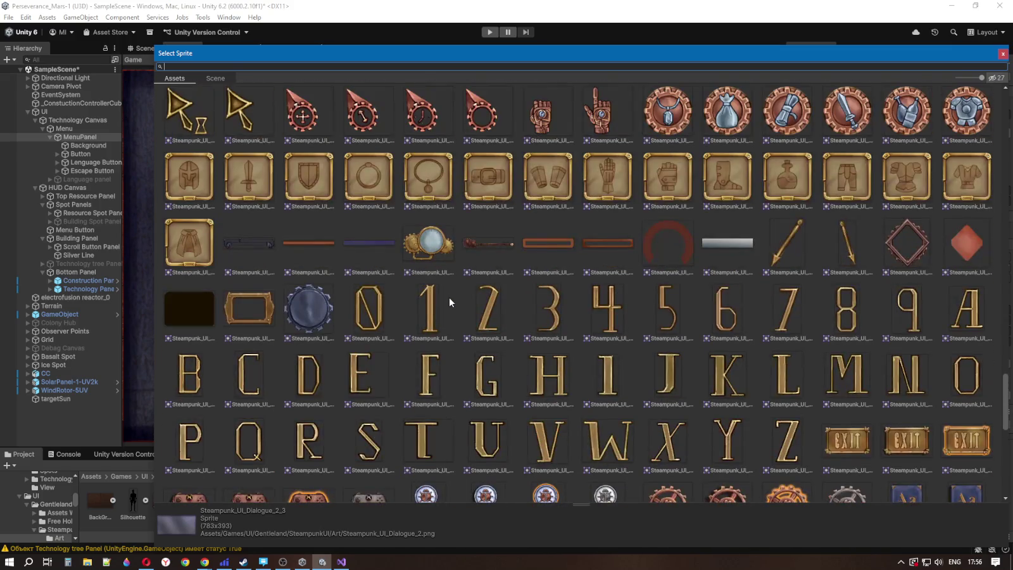
scroll(445, 288, up, 4)
scroll(448, 289, up, 2)
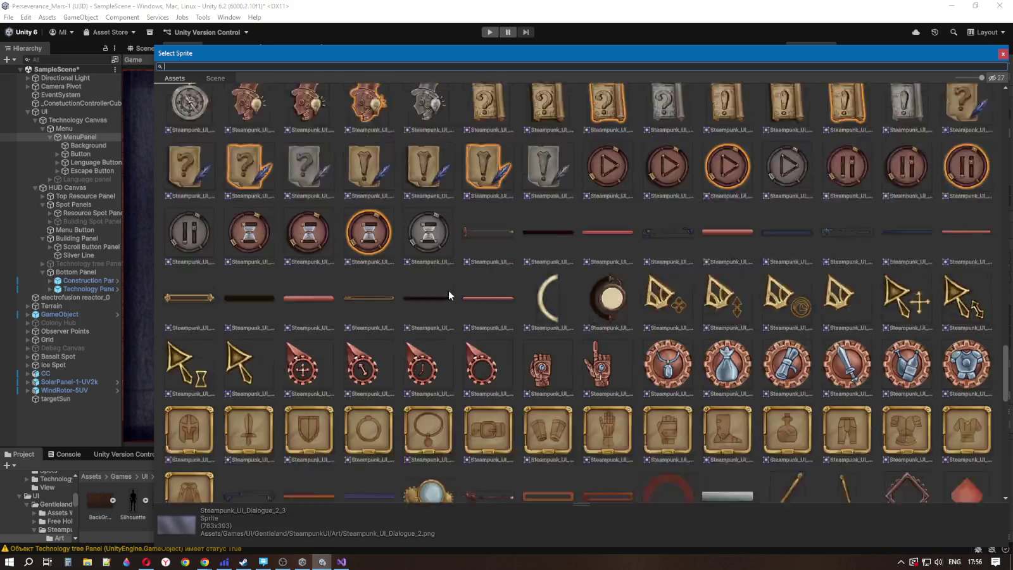
scroll(449, 290, down, 15)
click(451, 272)
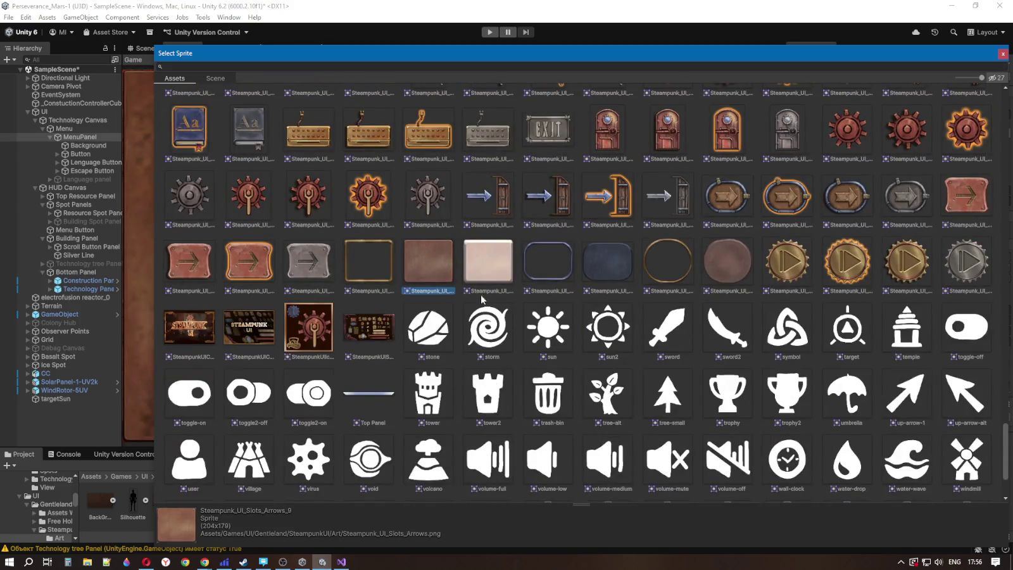
click(1003, 54)
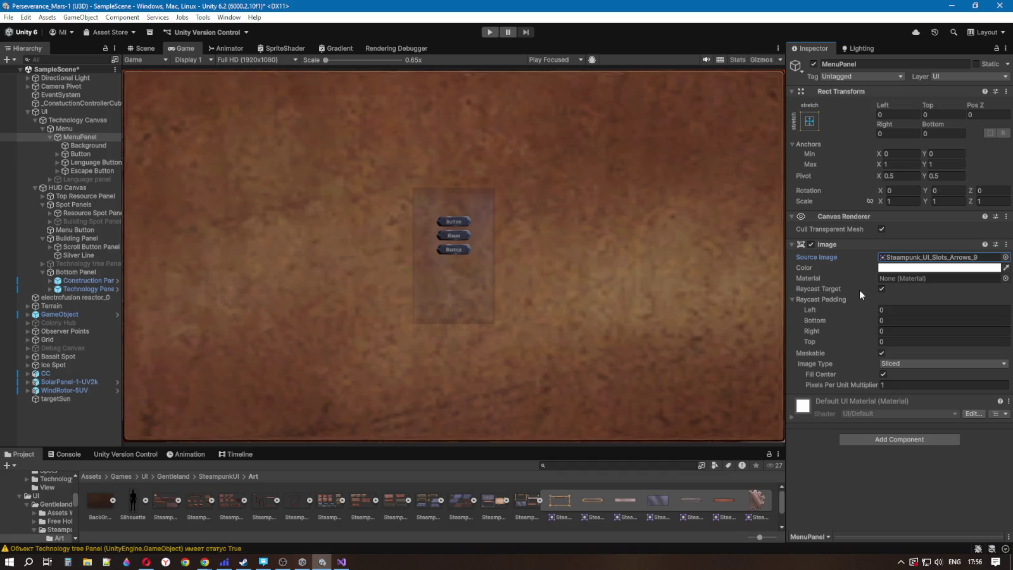
click(85, 145)
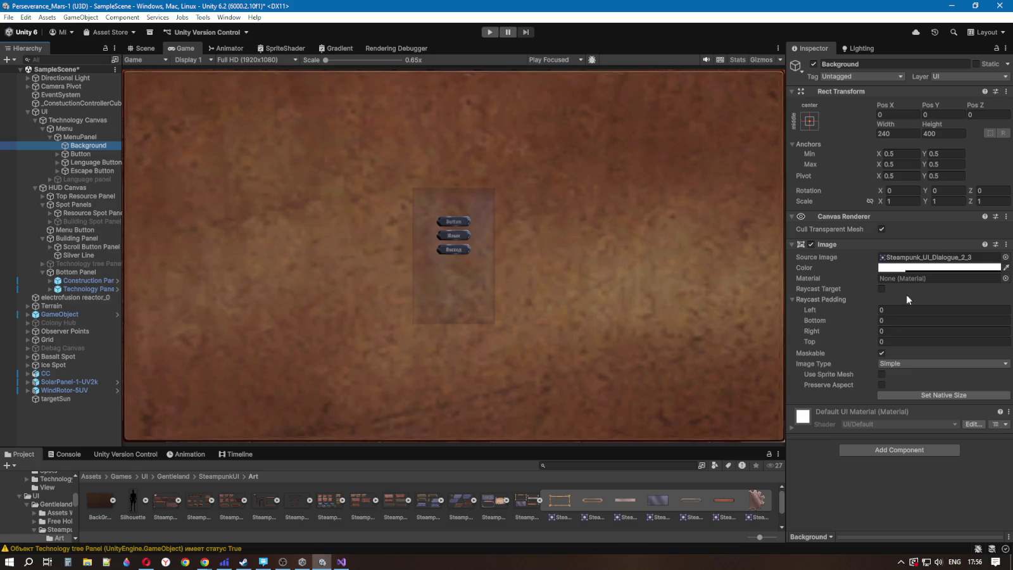
click(939, 267)
mouse_move(938, 413)
mouse_down()
mouse_move(923, 416)
mouse_move(936, 418)
mouse_up()
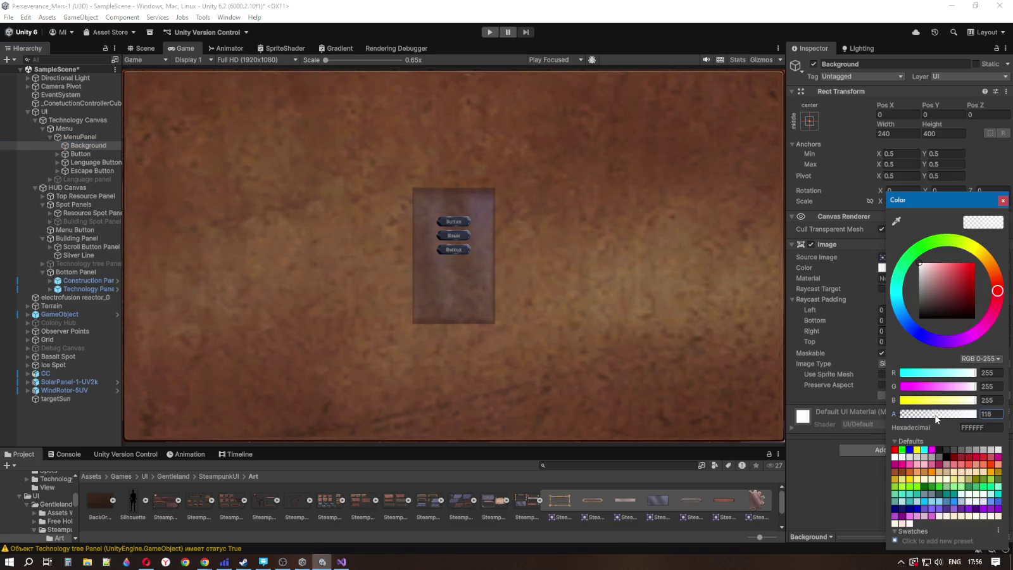
click(89, 136)
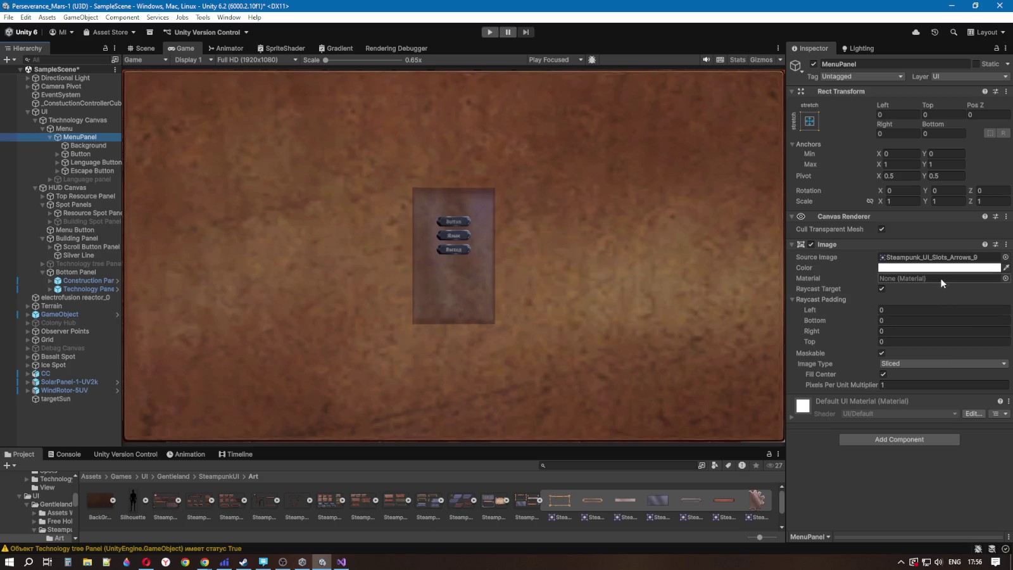
click(944, 267)
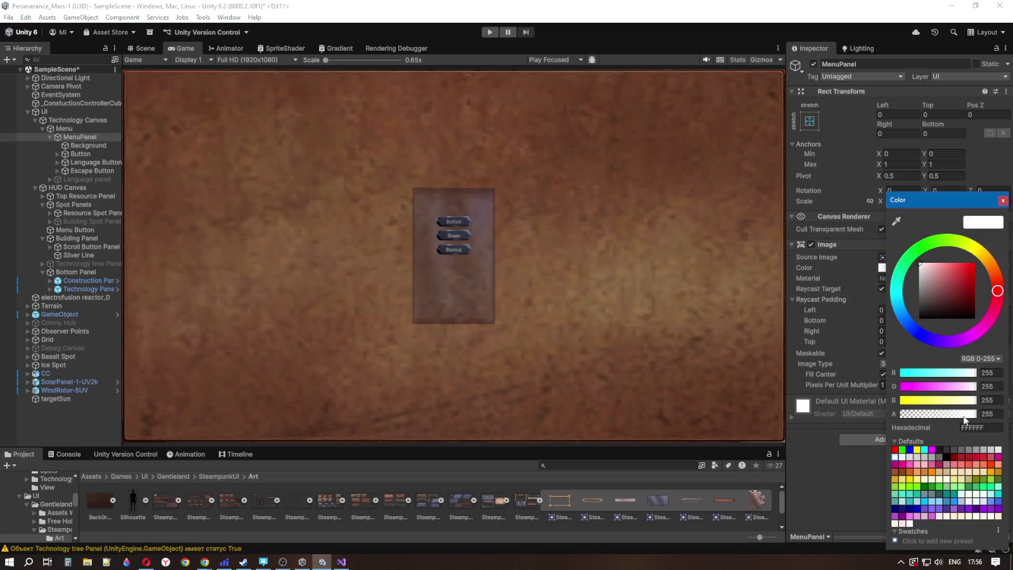
drag(975, 418, 932, 415)
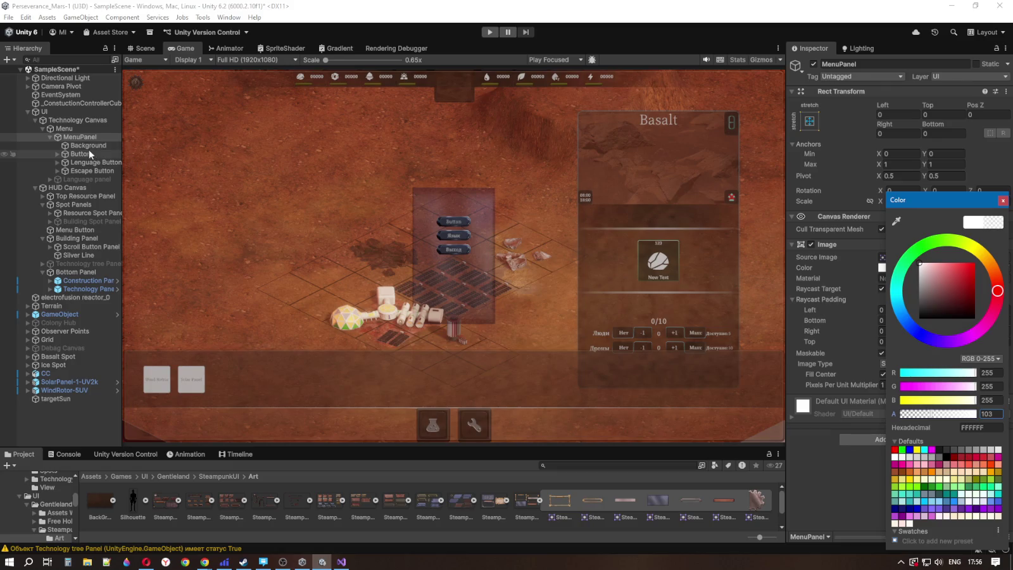
click(95, 145)
click(937, 267)
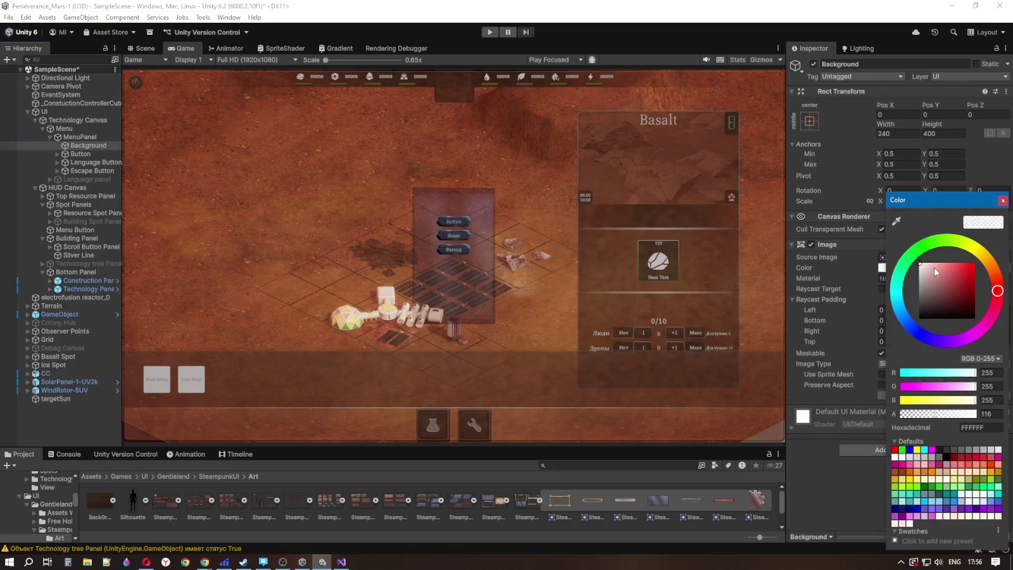
click(950, 416)
mouse_move(950, 416)
mouse_down()
mouse_move(980, 414)
mouse_move(970, 415)
mouse_up()
click(989, 414)
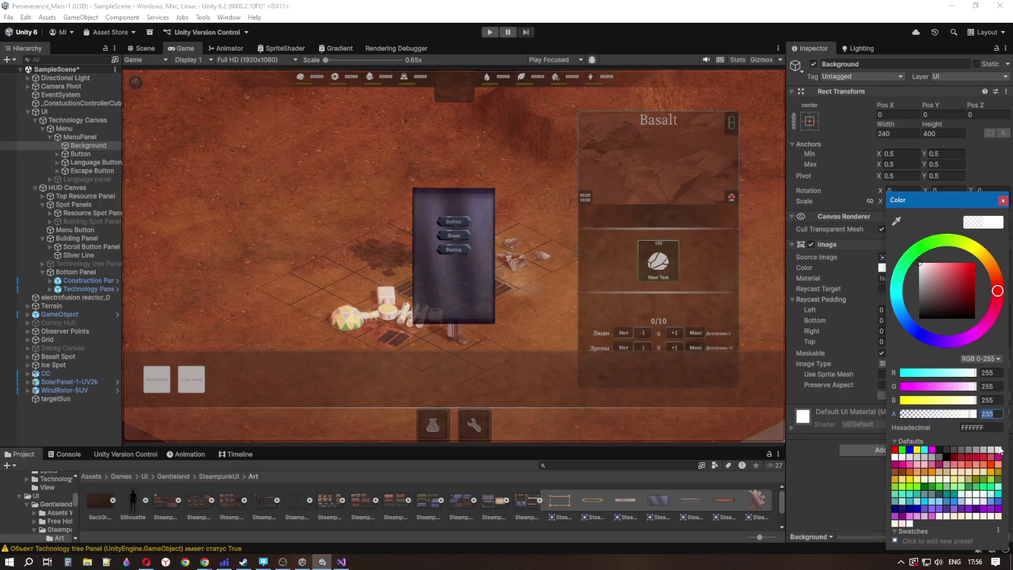
drag(973, 415, 979, 418)
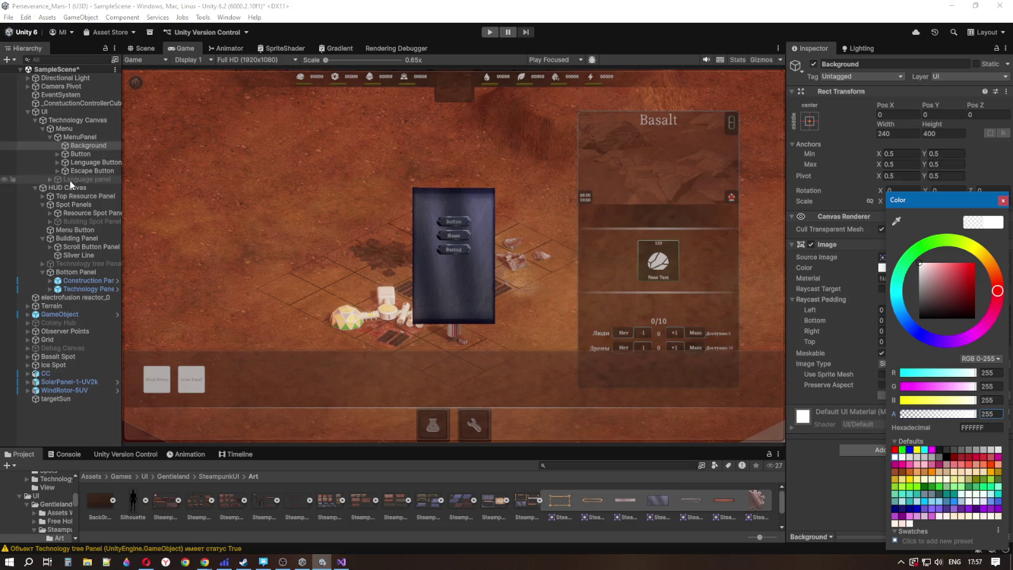
click(80, 137)
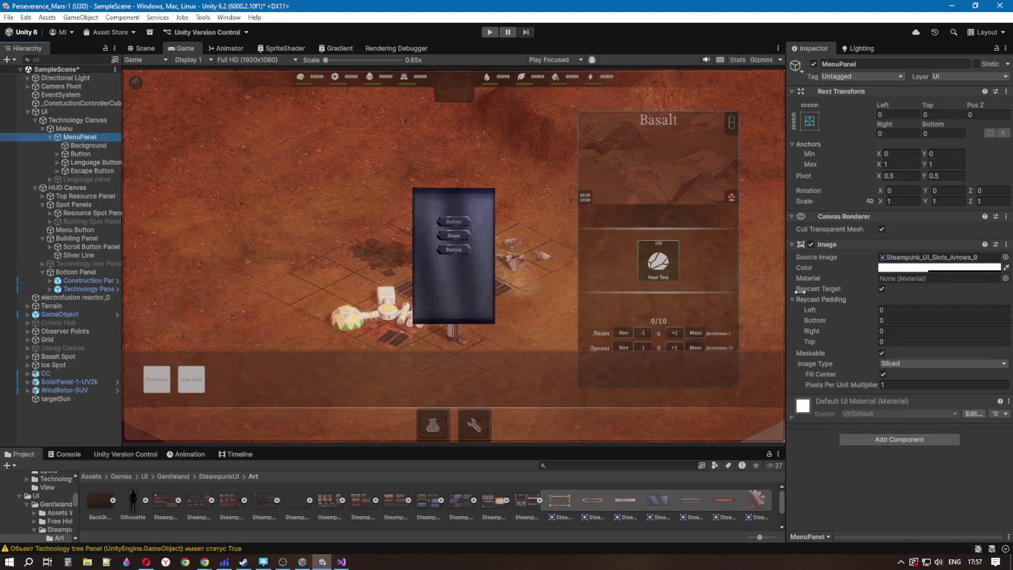
click(880, 288)
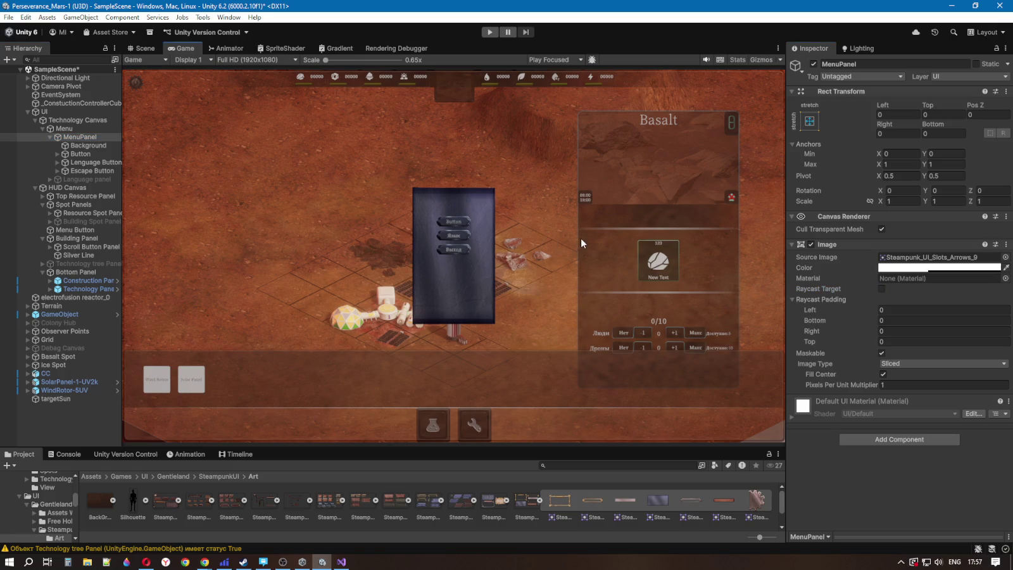
click(490, 32)
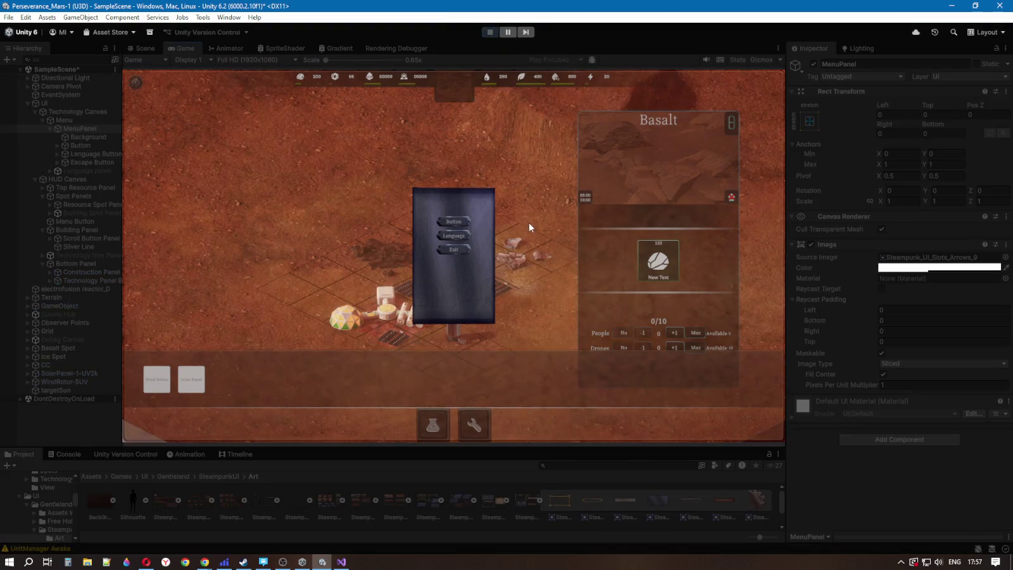
click(469, 427)
click(420, 420)
click(466, 427)
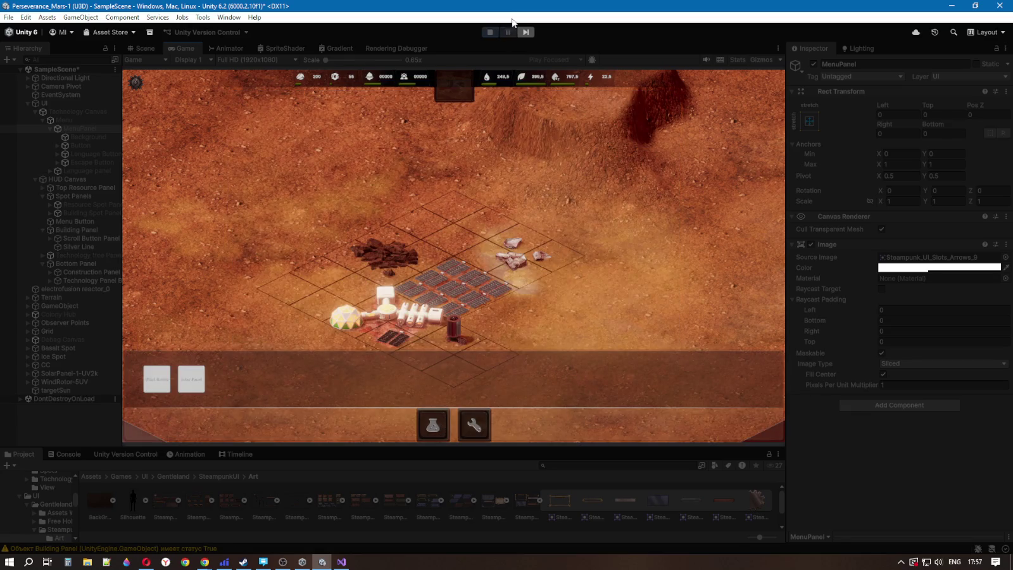
key(Escape)
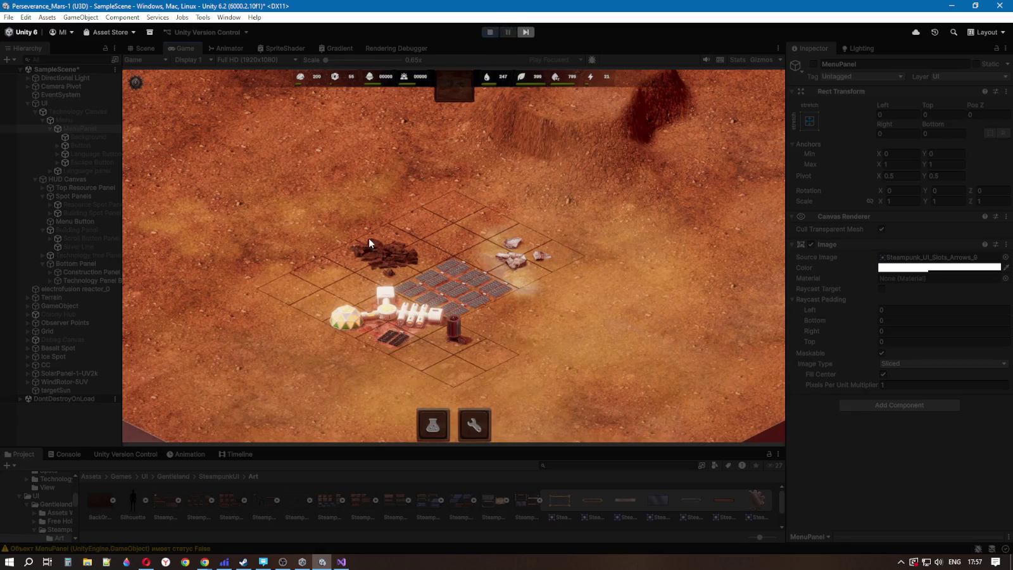
key(Escape)
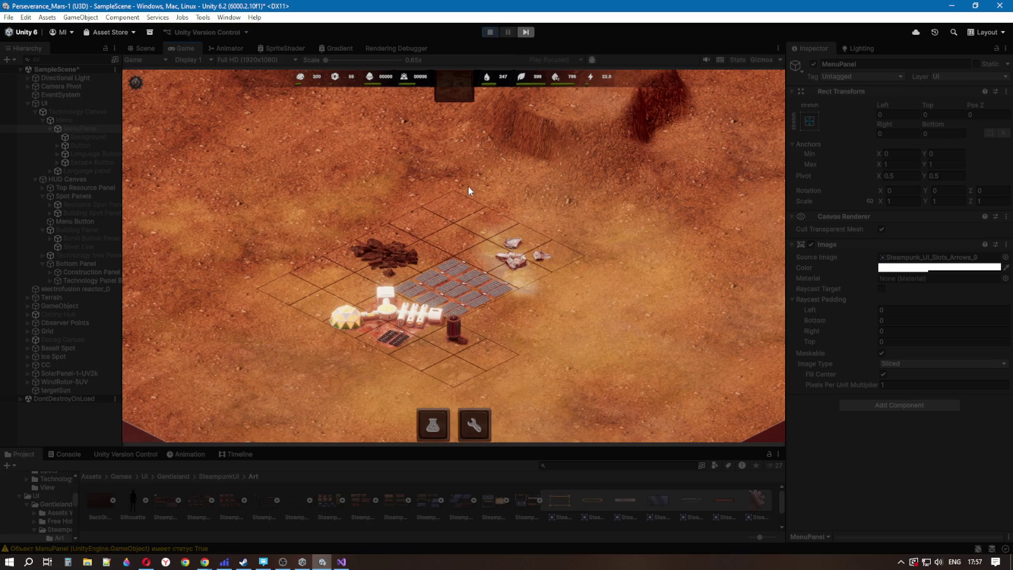
key(Escape)
click(392, 261)
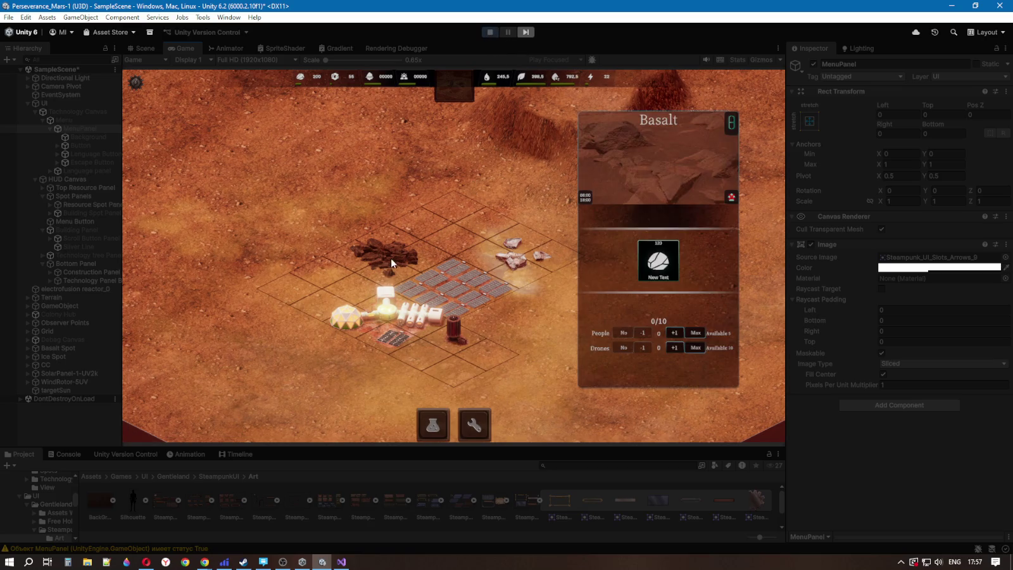
click(391, 262)
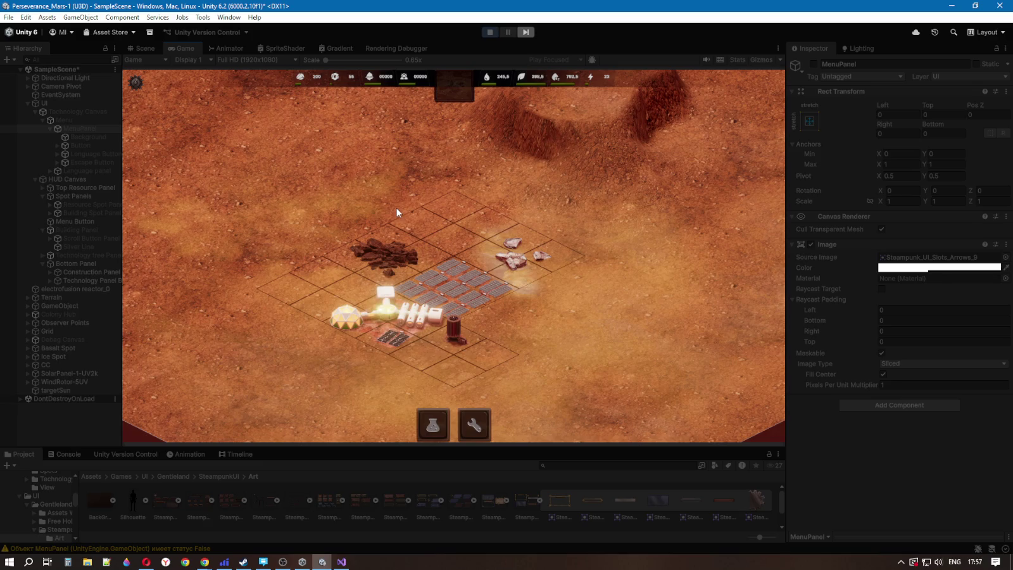
click(394, 259)
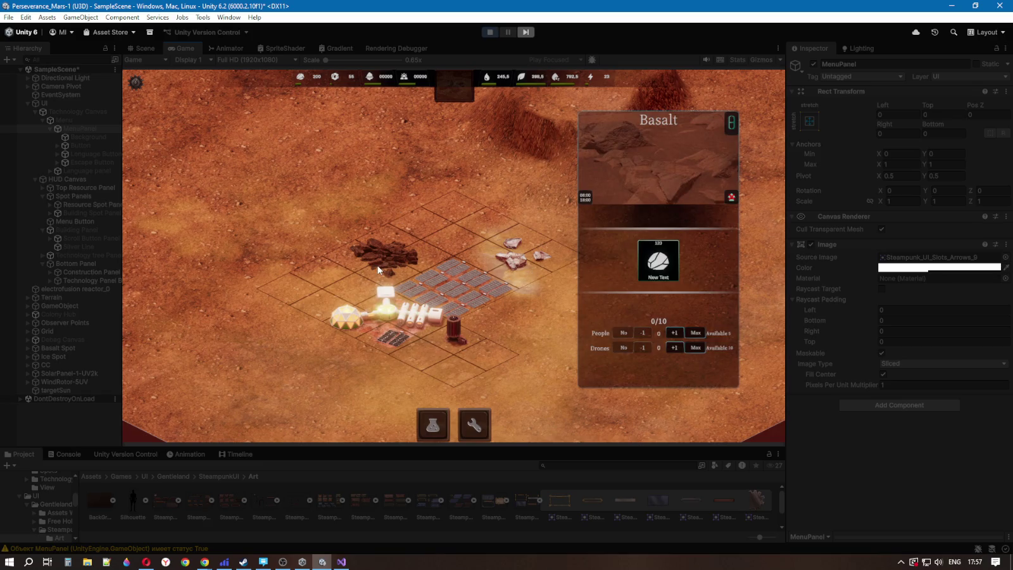
click(370, 143)
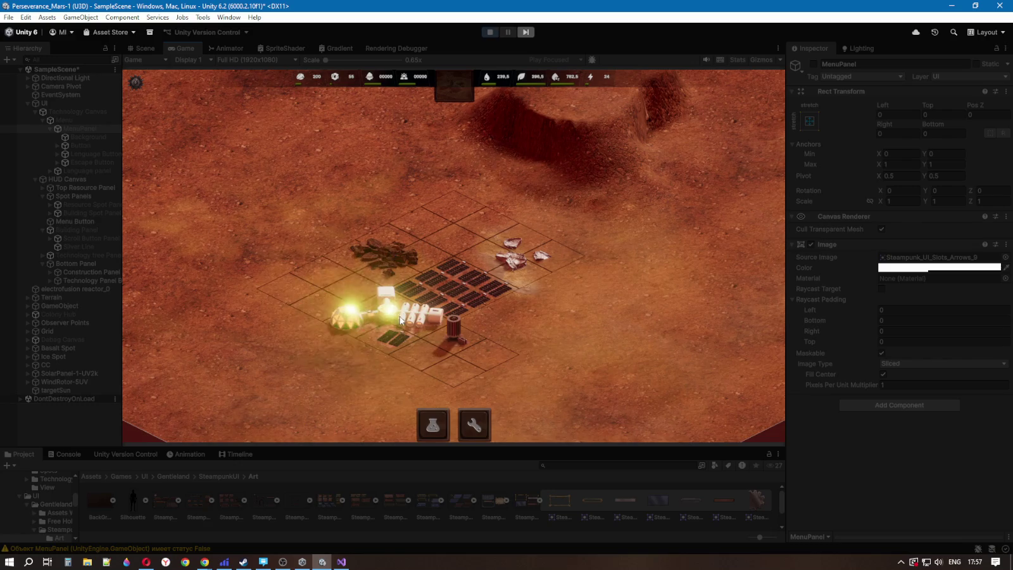
click(519, 261)
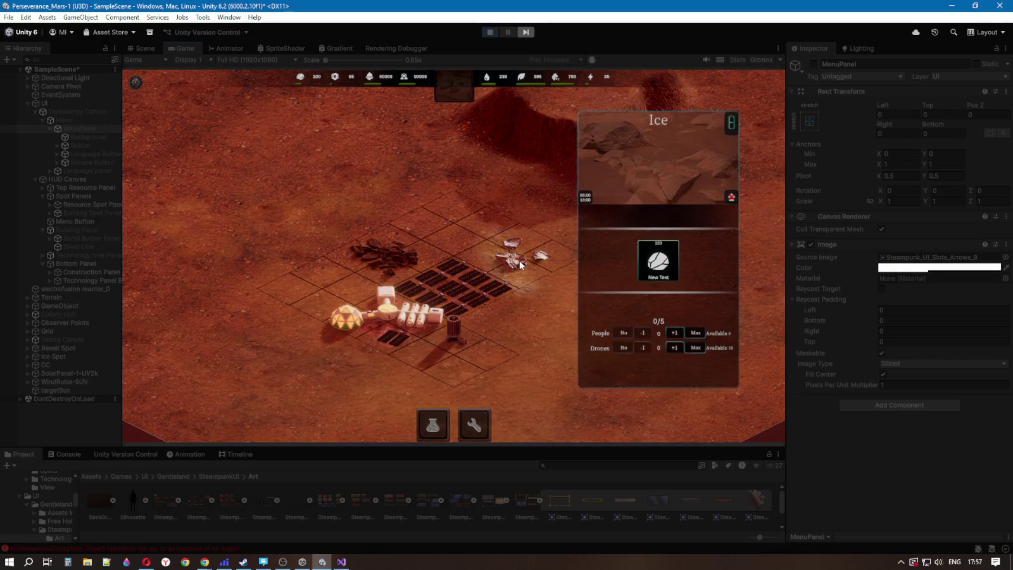
click(383, 257)
click(510, 253)
key(Escape)
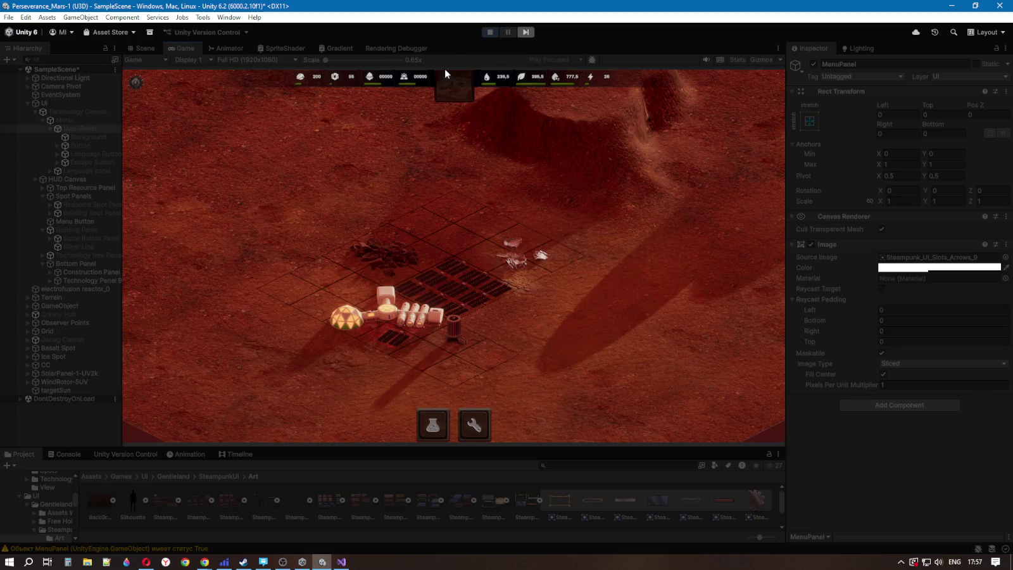
click(489, 34)
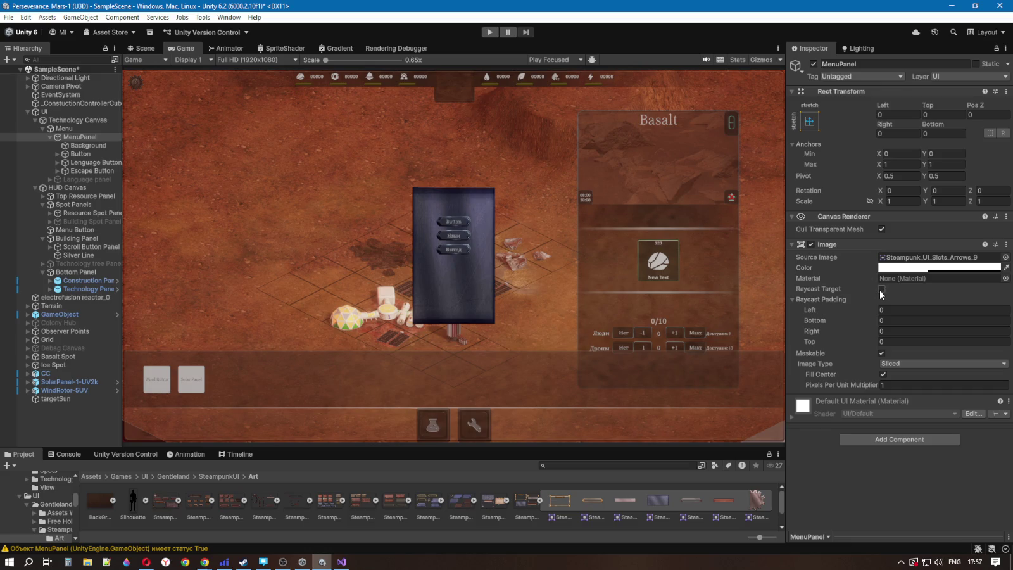
Step: Move Technology Canvas below HUD Canvas under UI in the Hierarchy
click(50, 137)
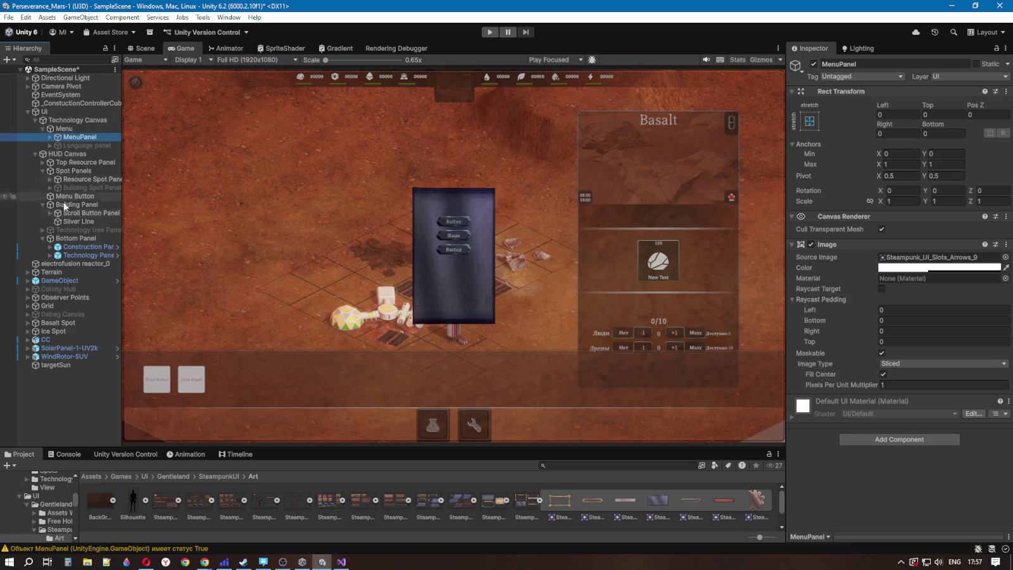
click(35, 120)
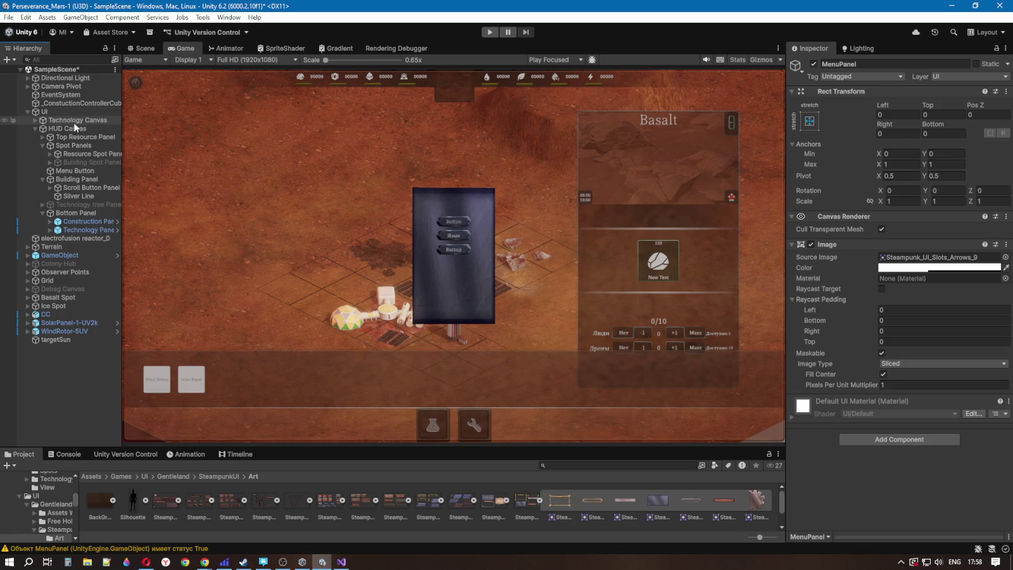
mouse_move(68, 124)
mouse_down()
mouse_move(69, 237)
mouse_move(48, 237)
mouse_move(36, 144)
mouse_move(40, 234)
mouse_up()
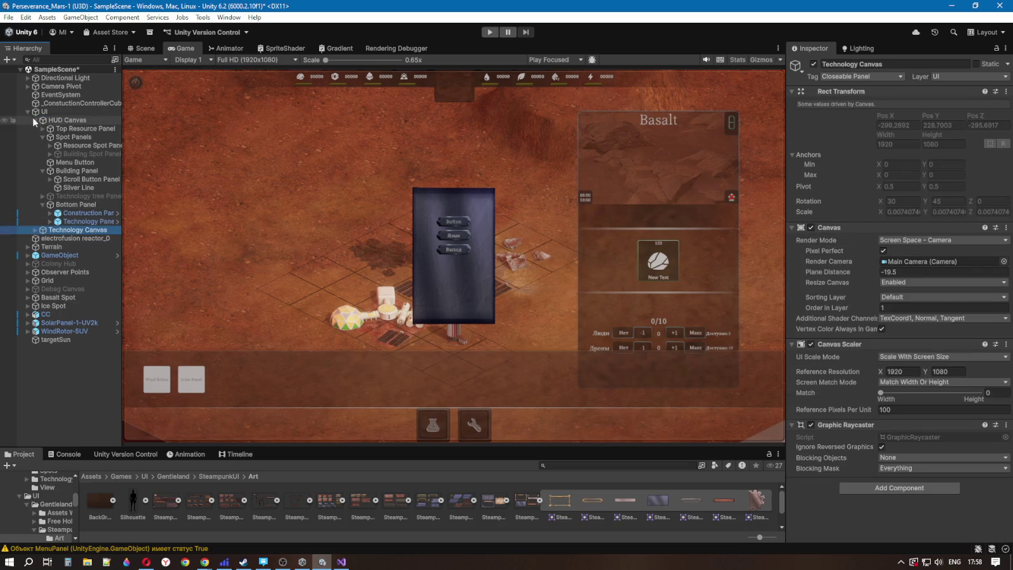
click(34, 121)
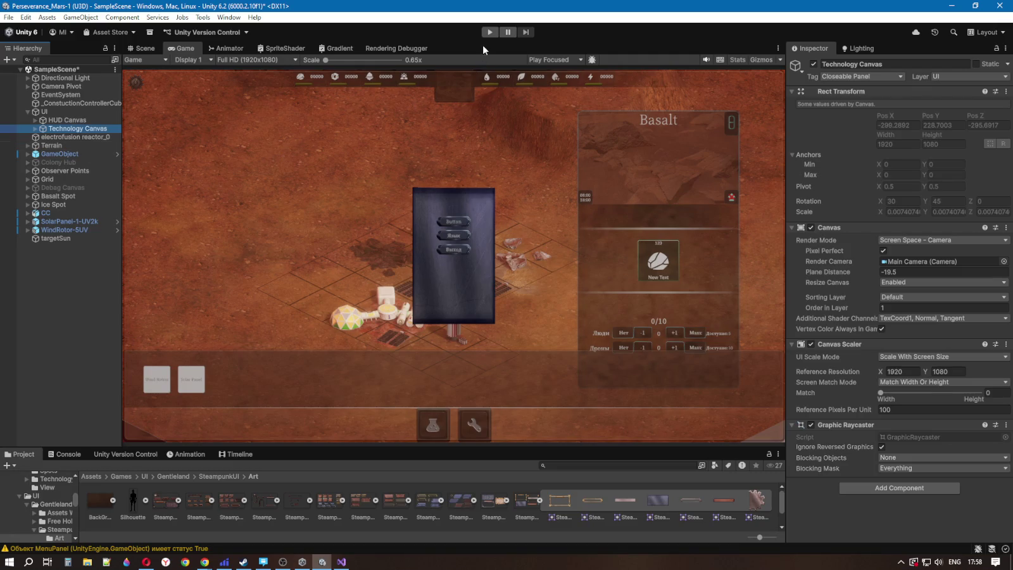
click(35, 129)
click(71, 146)
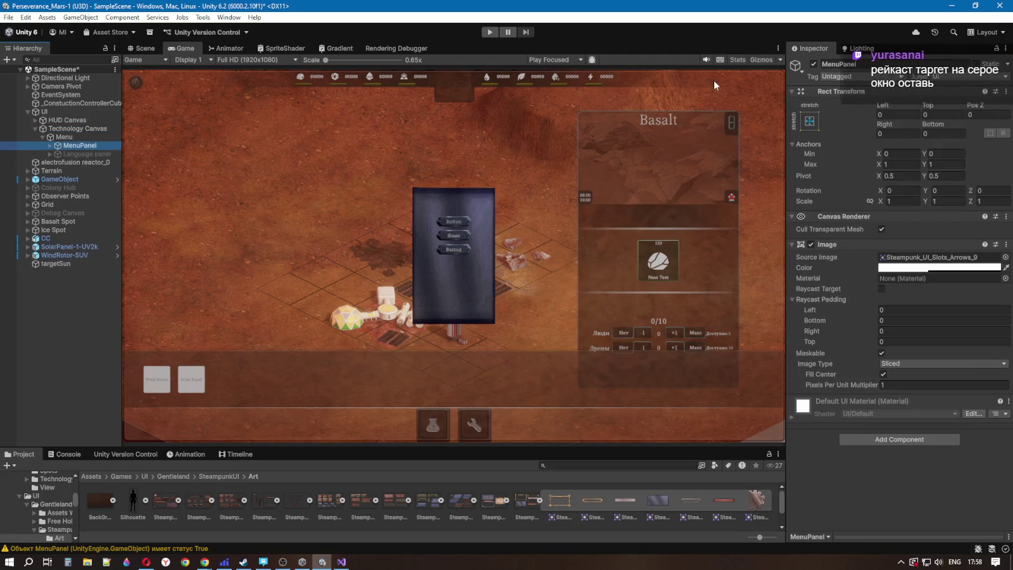
Step: Deactivate MenuPanel and confirm in Play mode that the menu stays hidden
click(813, 65)
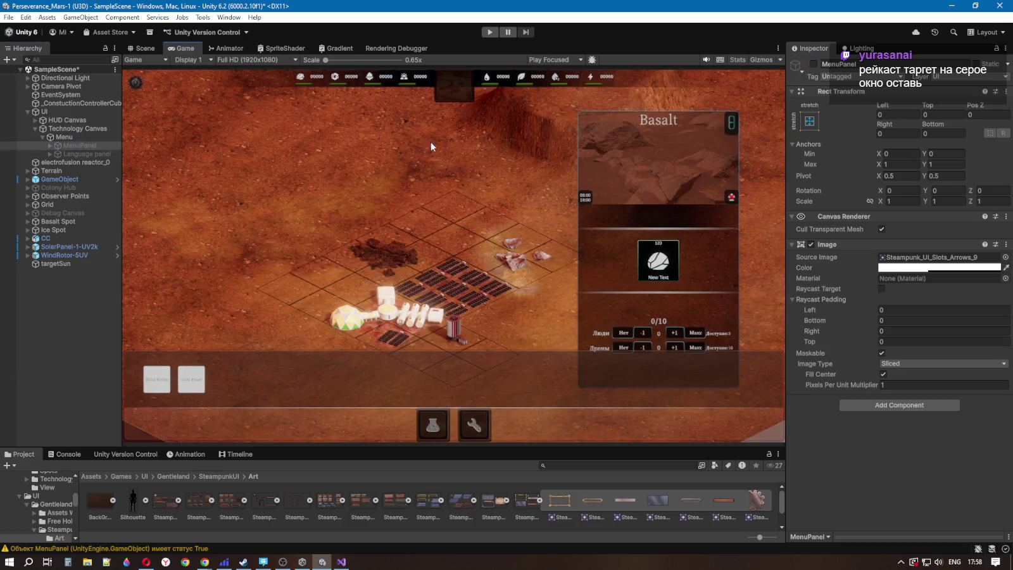
click(490, 33)
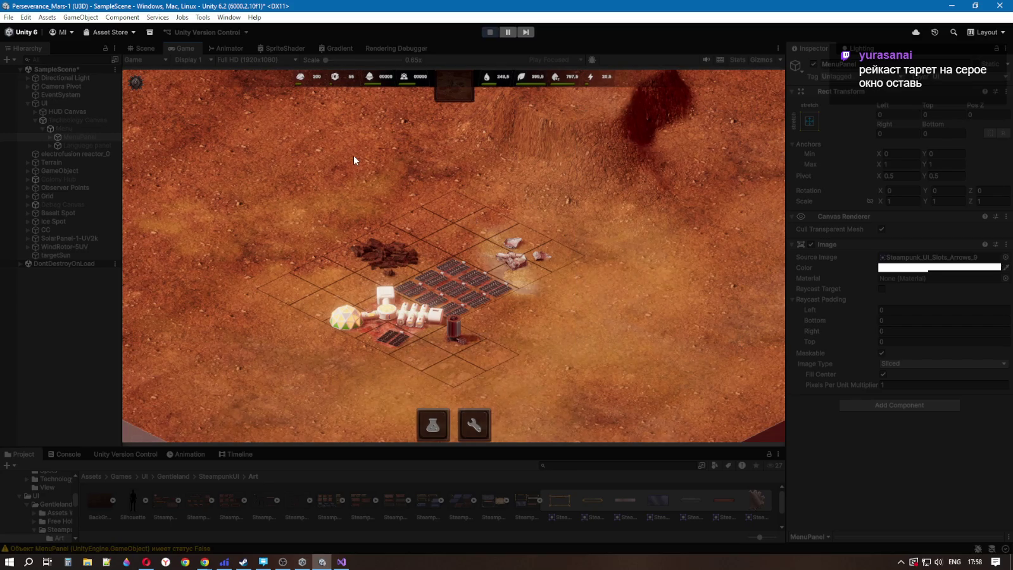
click(490, 32)
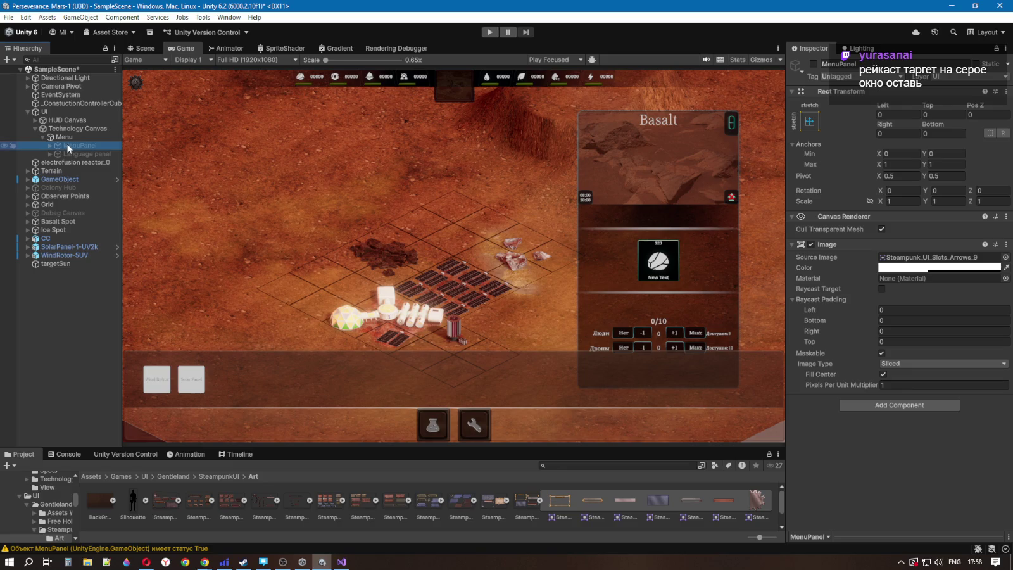
Step: Expand MenuPanel to show Background, Button, Language Button and Escape Button, then reactivate it
click(64, 161)
click(71, 146)
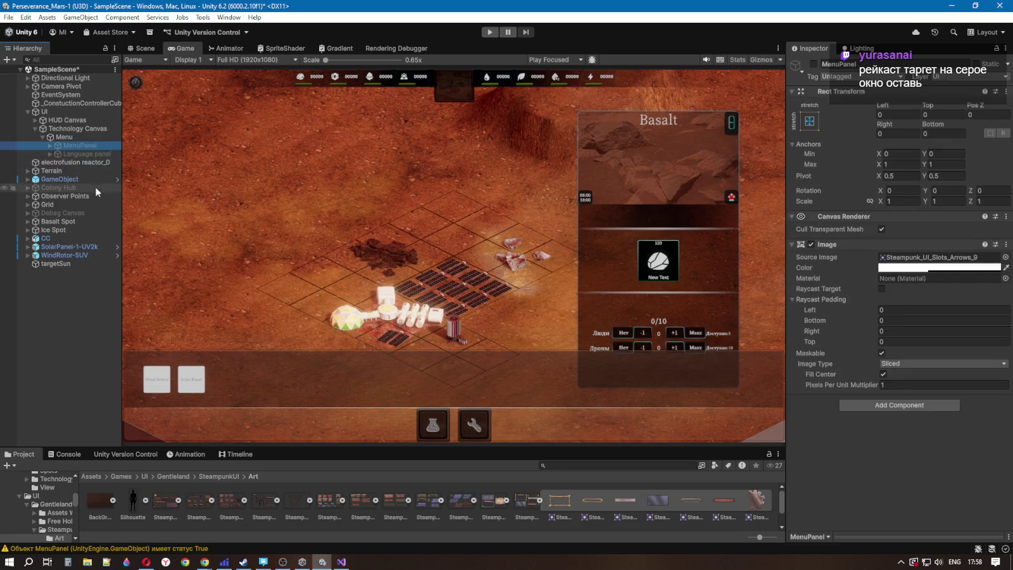
click(50, 146)
click(74, 153)
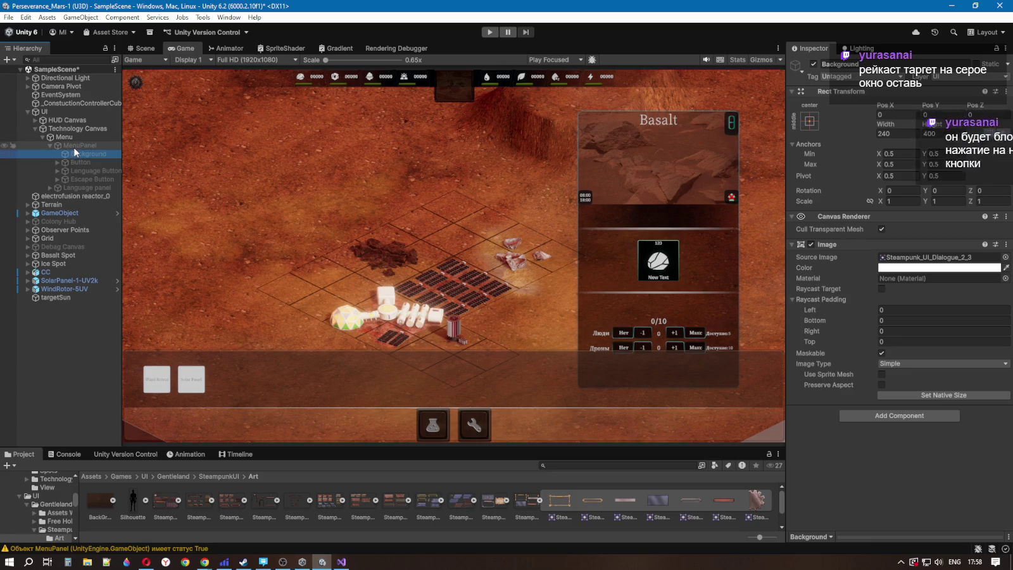
click(73, 147)
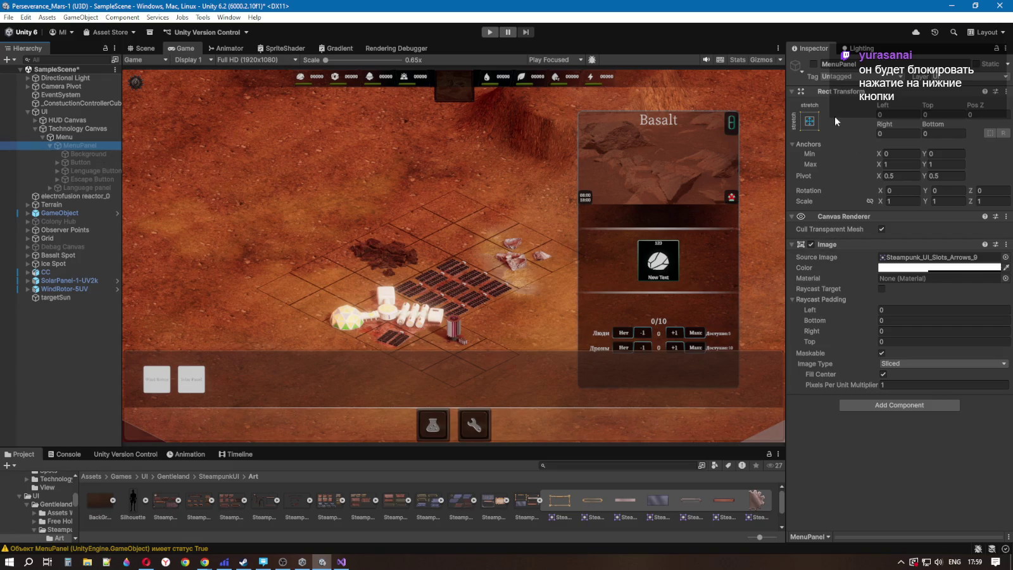
click(813, 64)
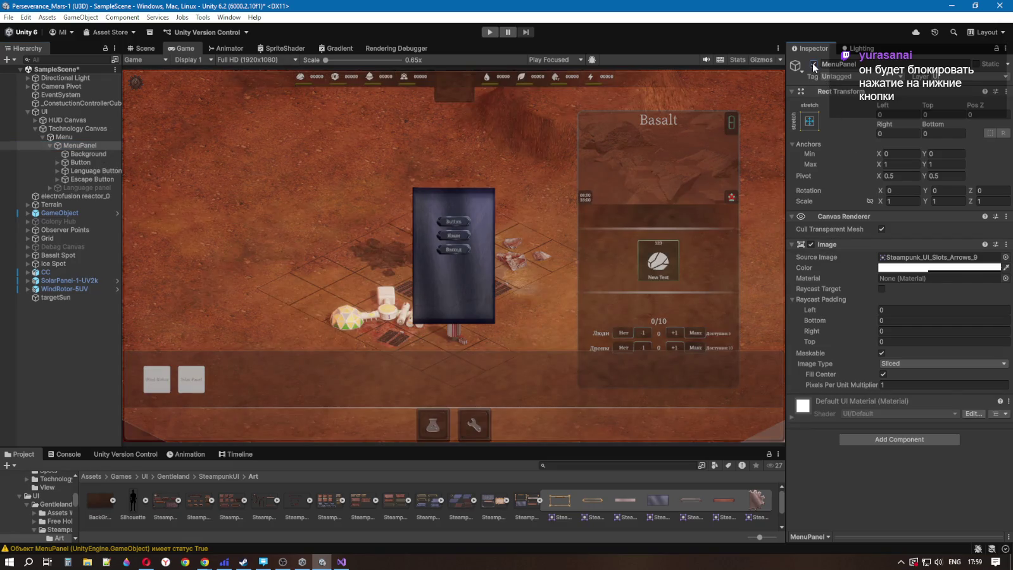
Step: Enable Raycast Target on MenuPanel's Image, then expand HUD Canvas to the Menu Button
click(883, 290)
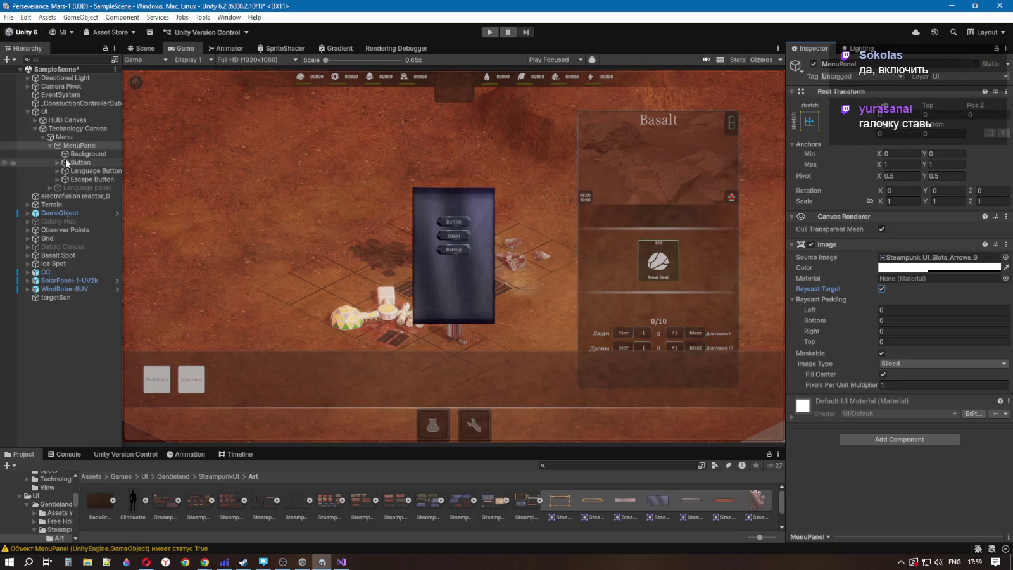
click(67, 156)
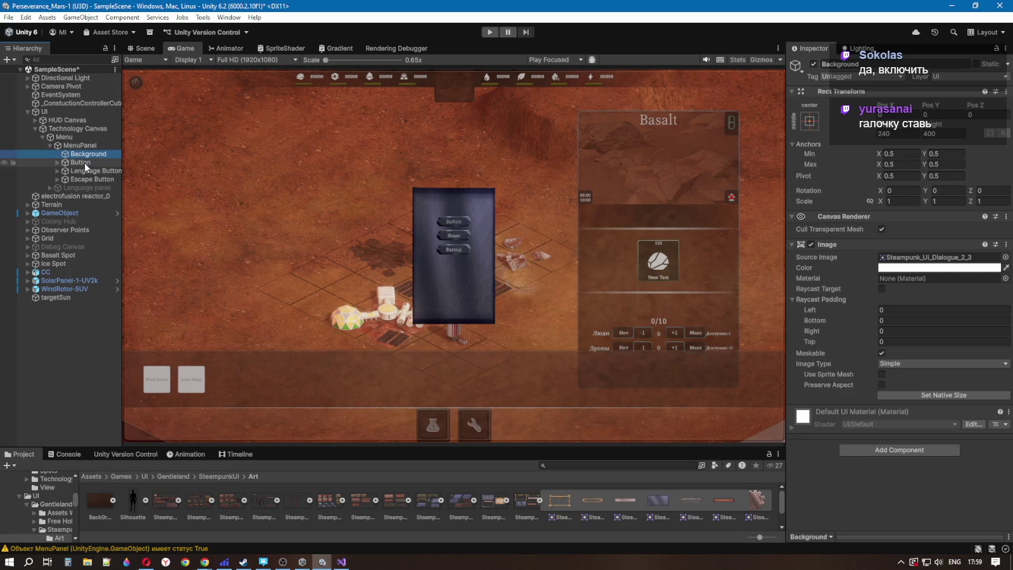
click(75, 145)
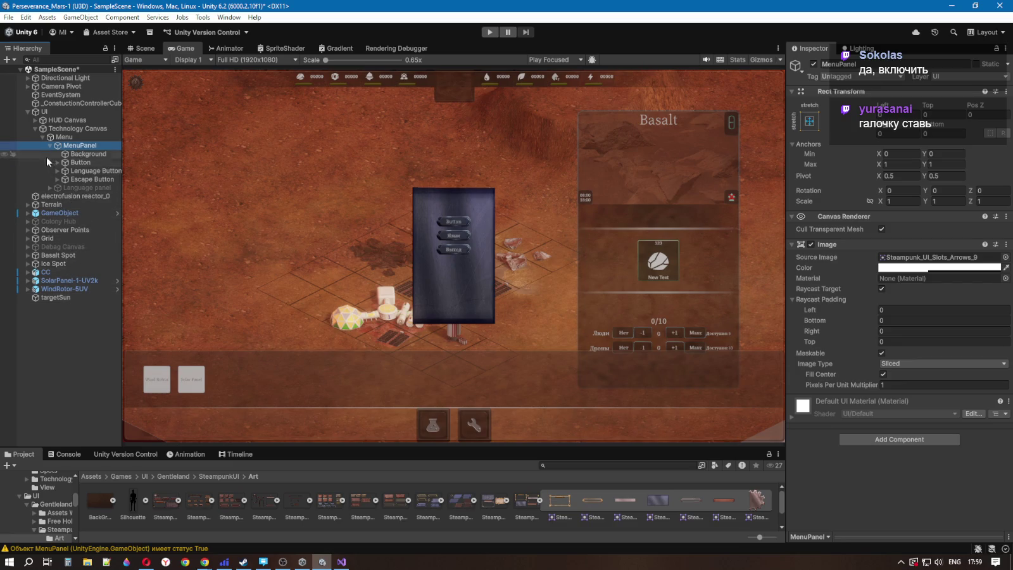
click(35, 119)
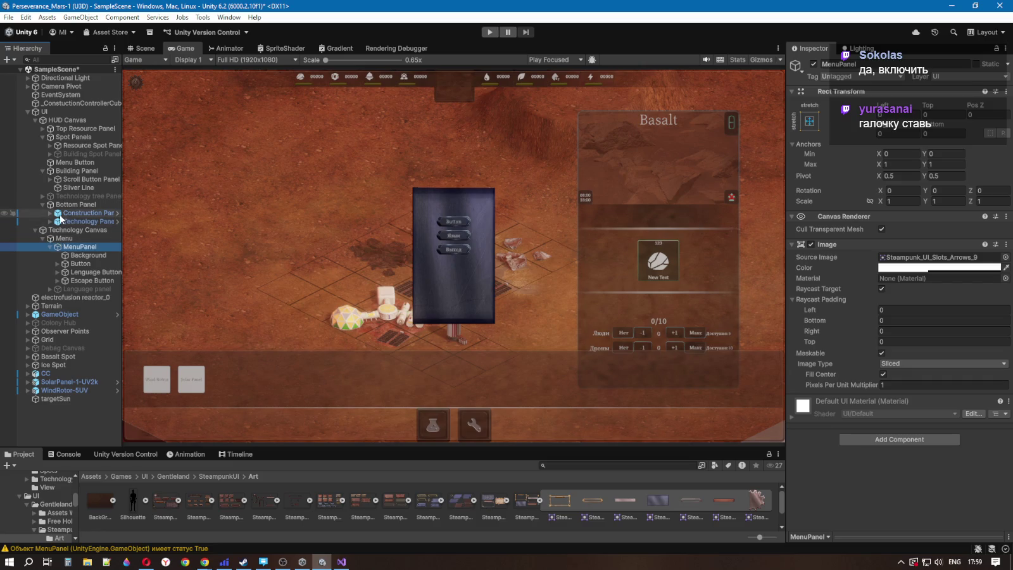
click(62, 163)
Step: Remove the Bottom Panel SetActive action from Menu Button's On Click, keeping only ButtonMenuController.SwitchPanel
scroll(828, 464, down, 5)
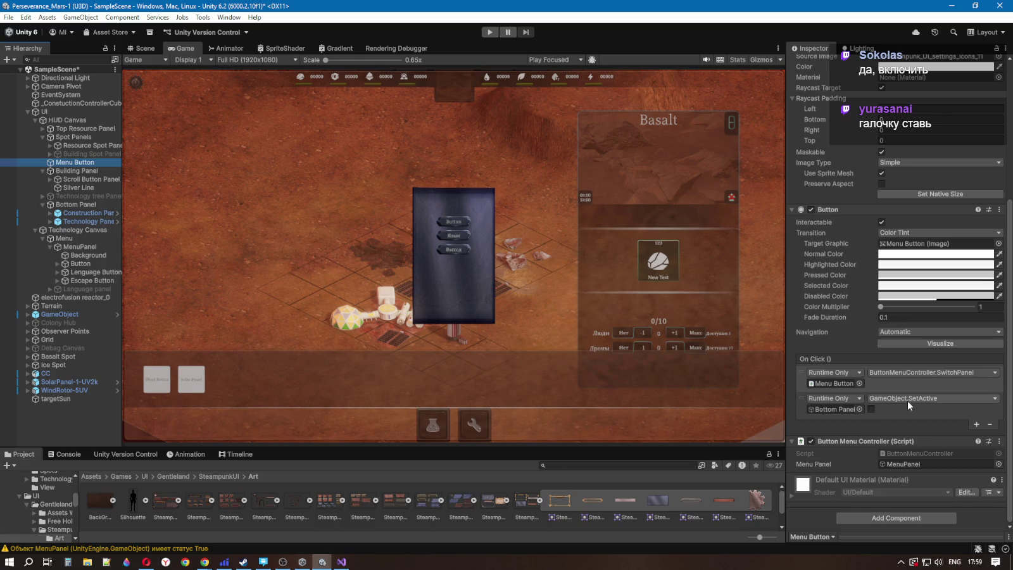
click(990, 424)
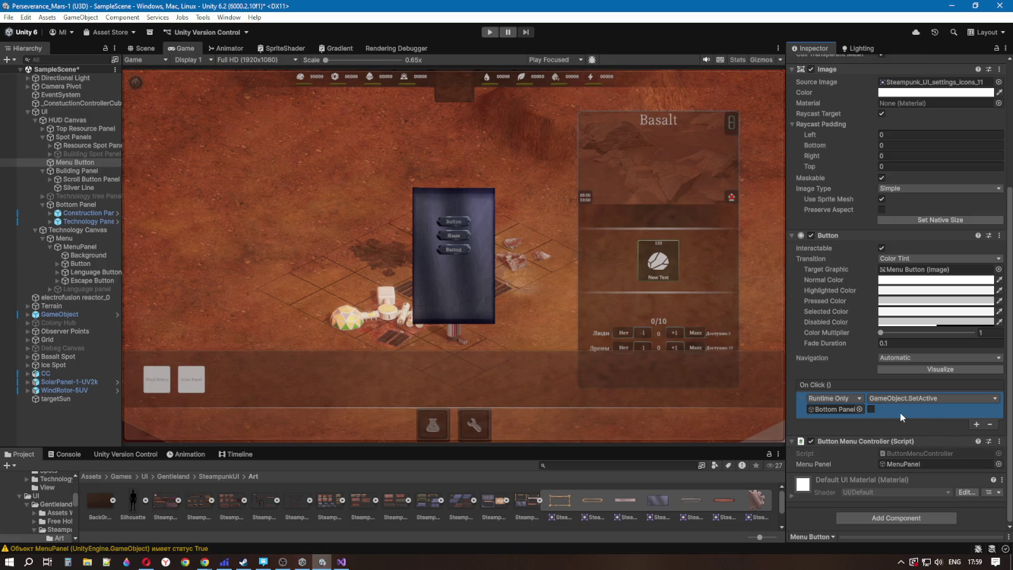
key(ctrl+z)
click(887, 447)
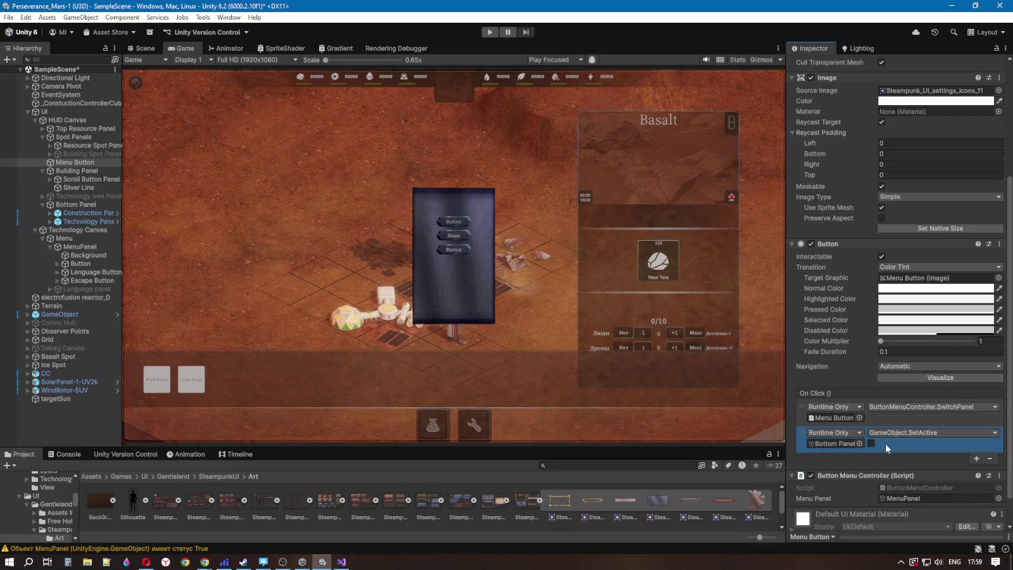
click(990, 459)
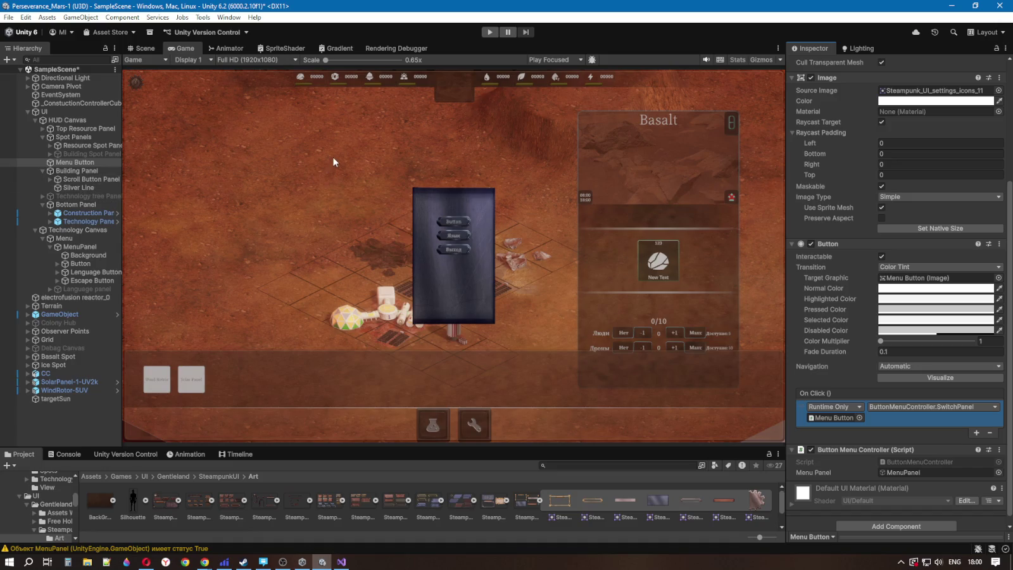
click(81, 247)
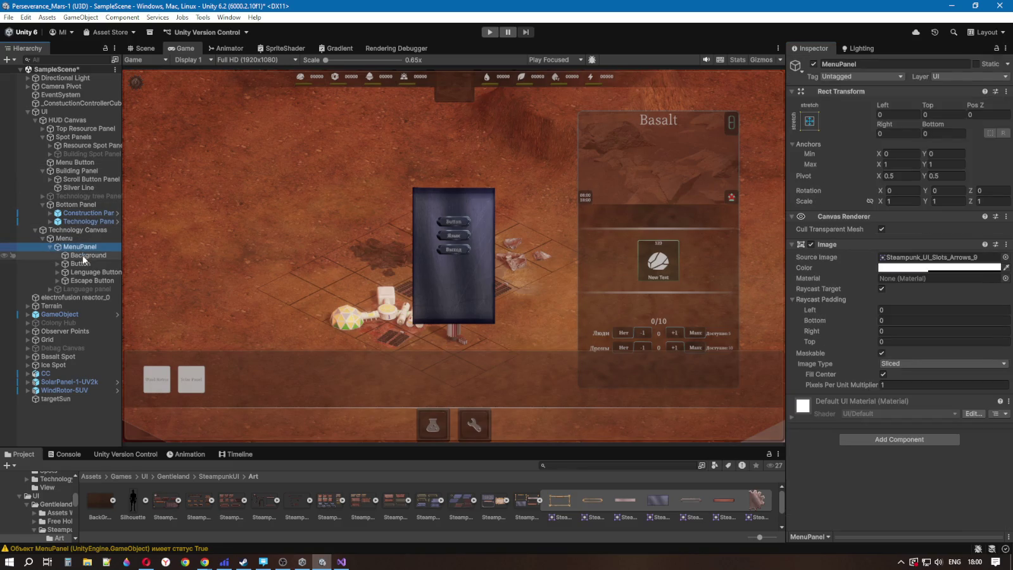
Step: Enable Raycast Target on the MenuPanel's Background image, then start the game in Play mode
click(81, 255)
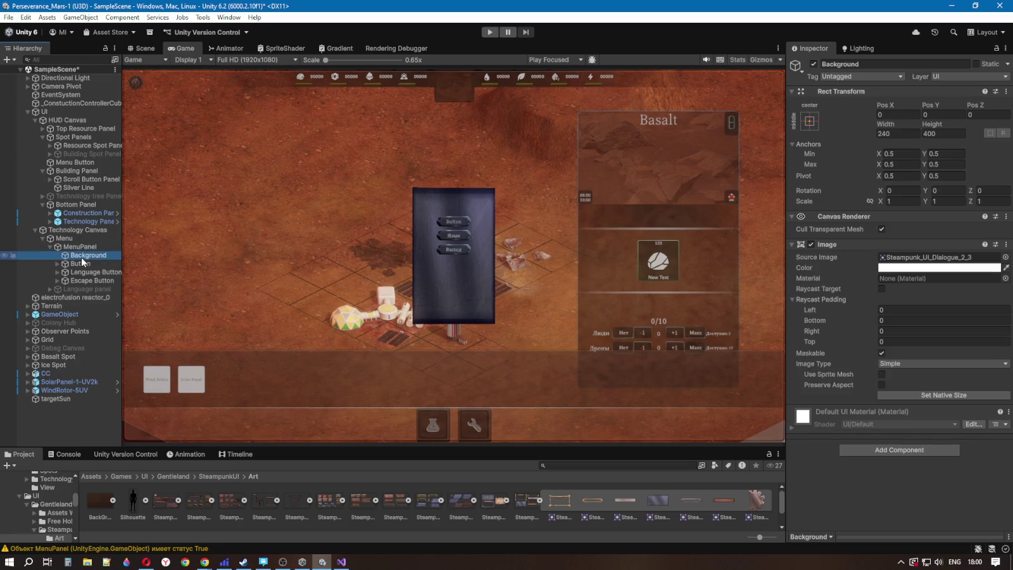
click(881, 290)
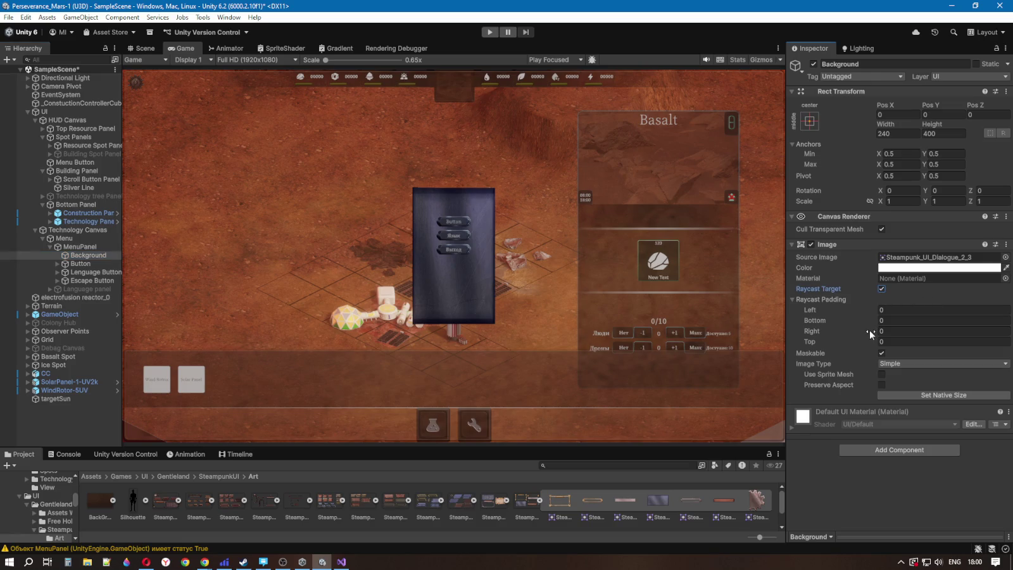
click(81, 248)
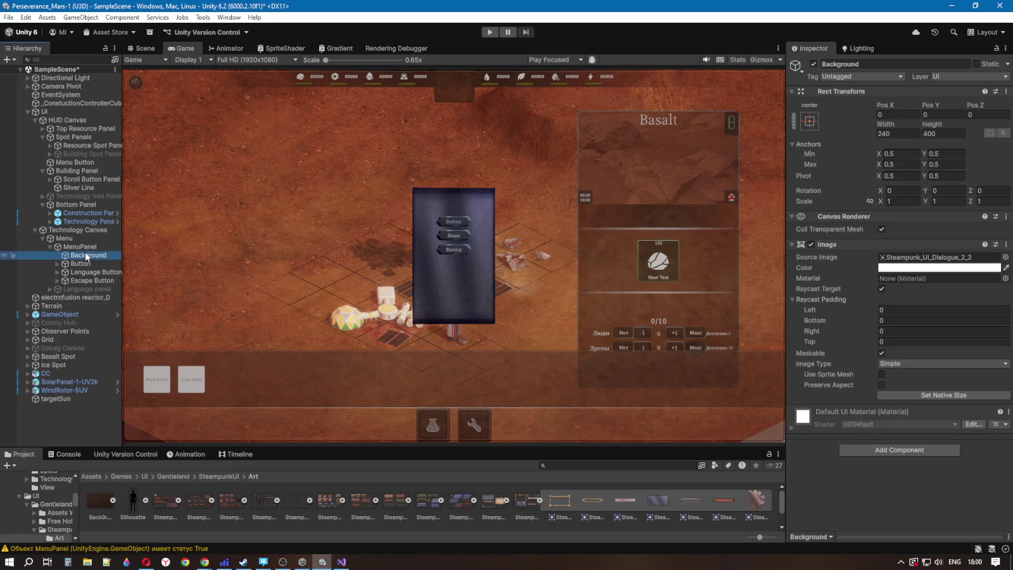
click(490, 31)
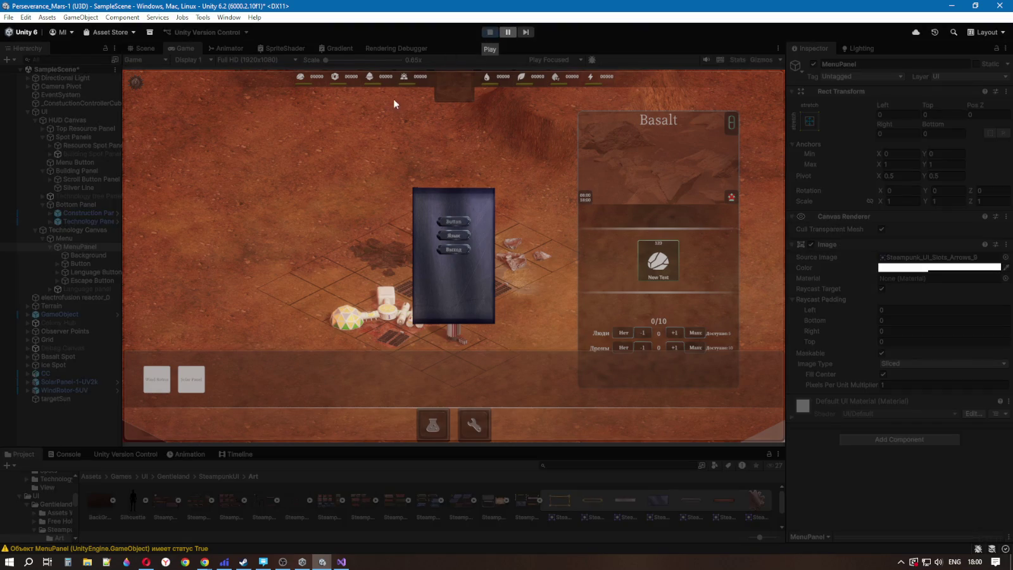
Step: Toggle the pause menu closed and open twice with Escape, then stop Play mode
key(Escape)
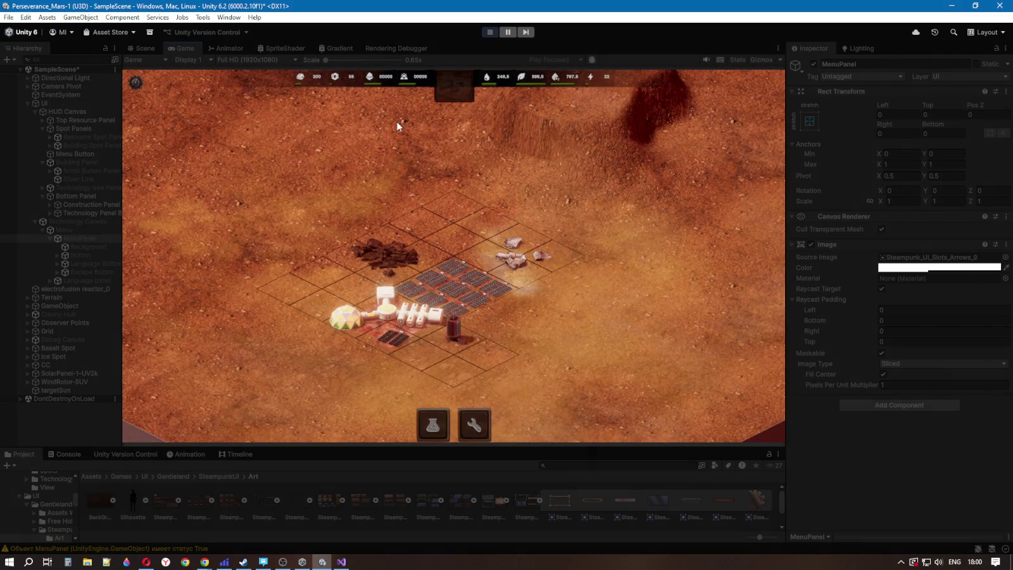
key(Escape)
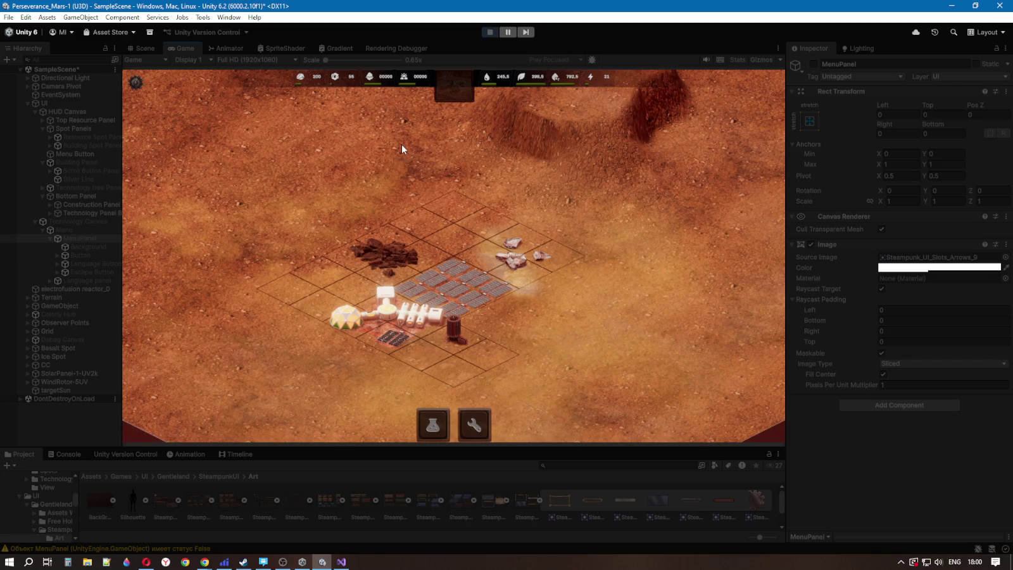
key(Escape)
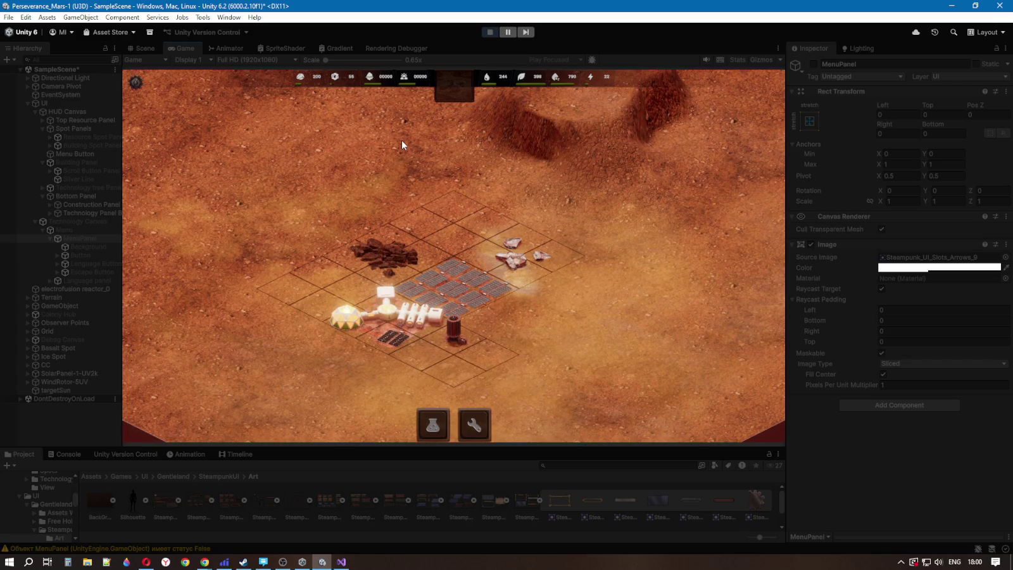
key(Escape)
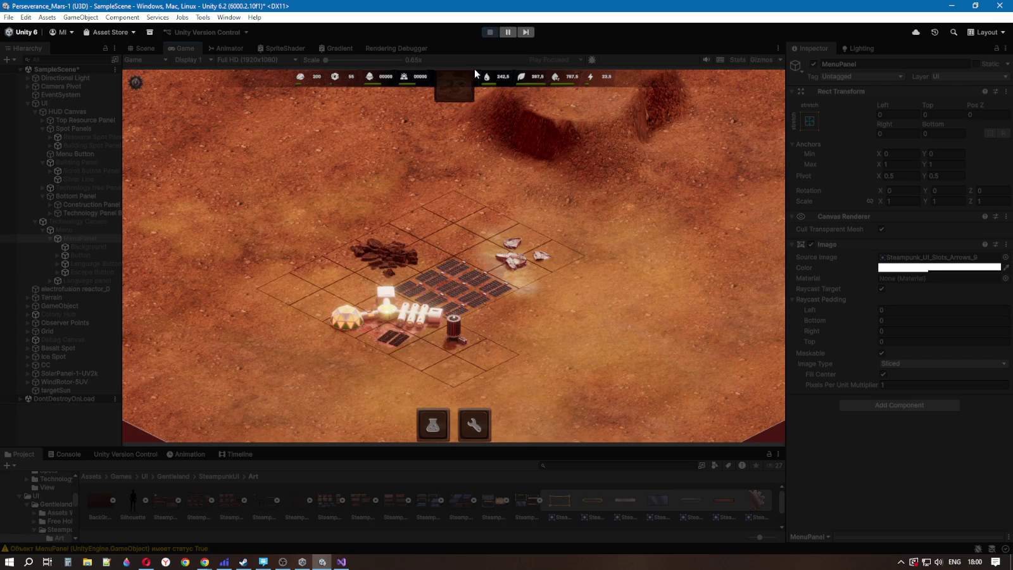
click(489, 32)
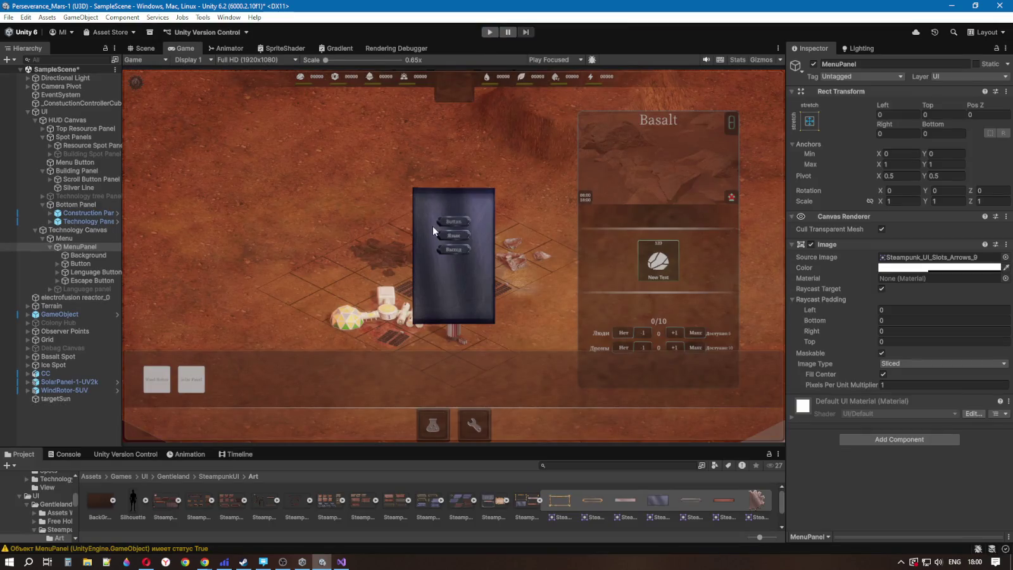
click(341, 561)
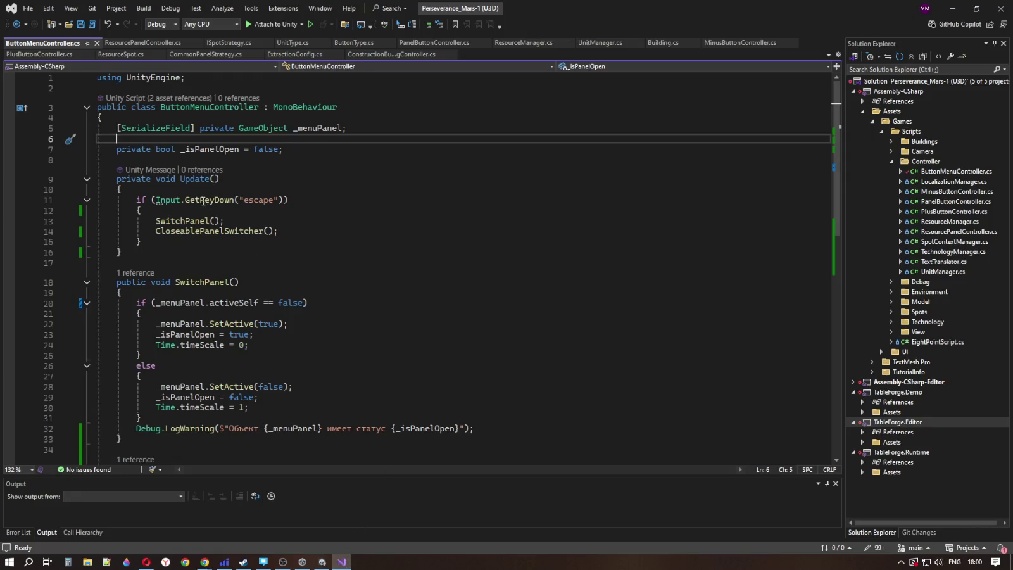
mouse_move(189, 201)
click(223, 221)
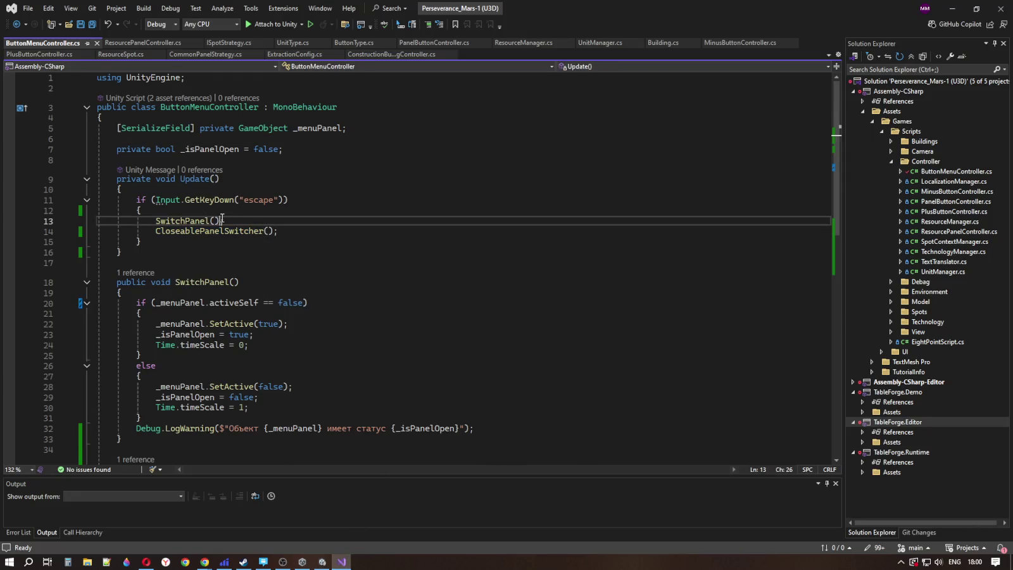
text(;)
scroll(337, 274, down, 3)
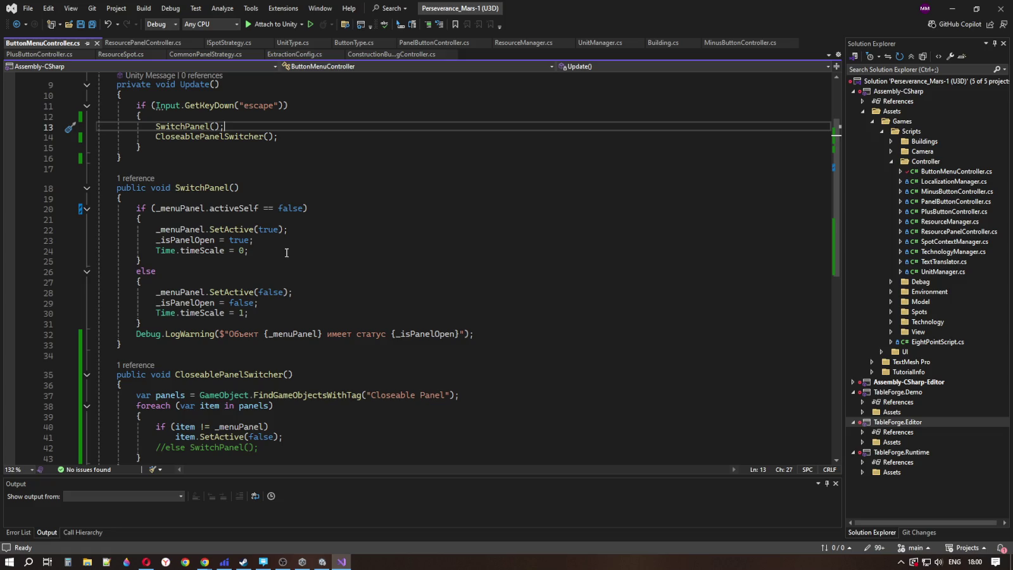
double_click(271, 230)
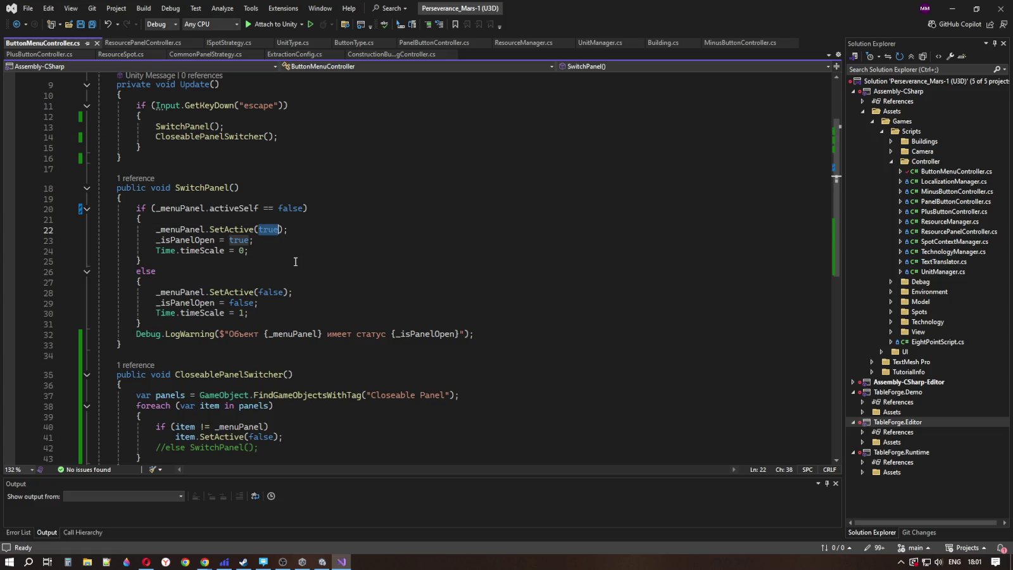
scroll(291, 254, down, 2)
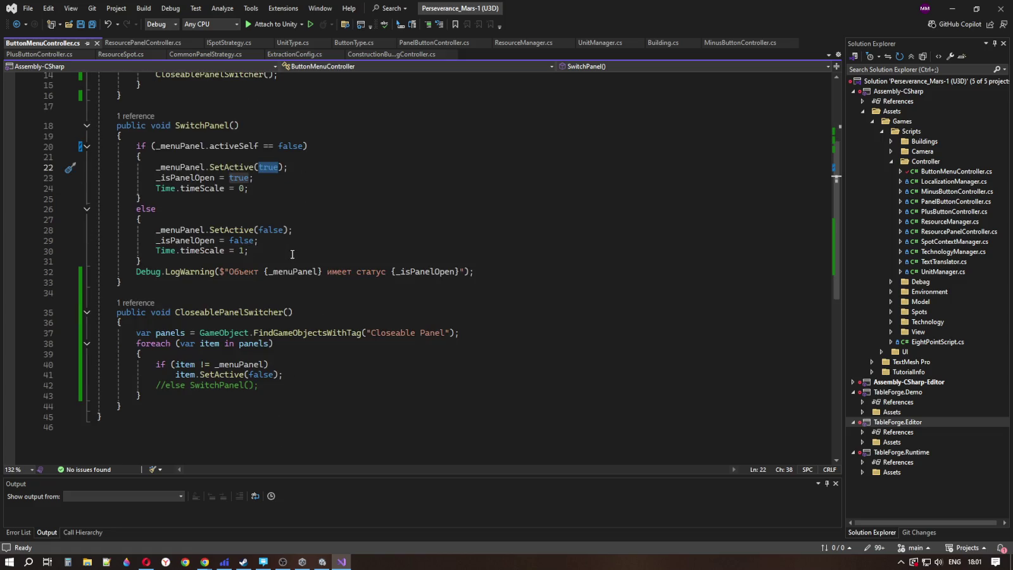
mouse_move(327, 564)
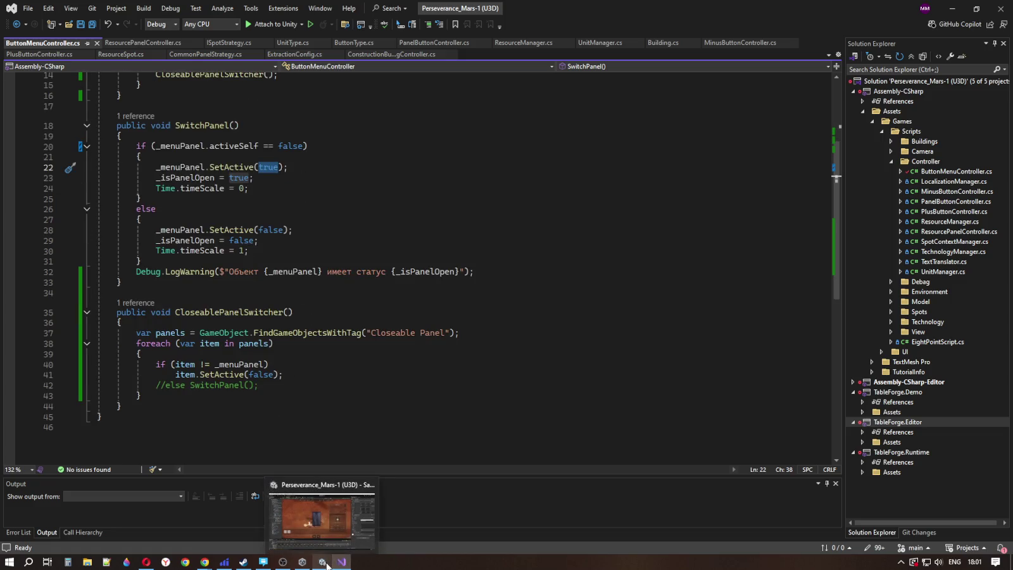
scroll(339, 380, up, 4)
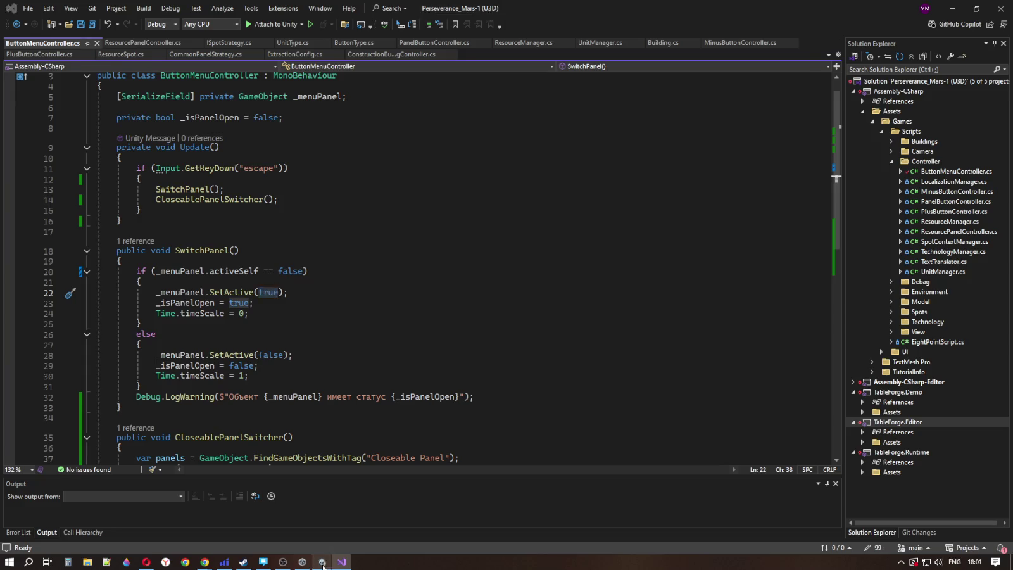
click(322, 563)
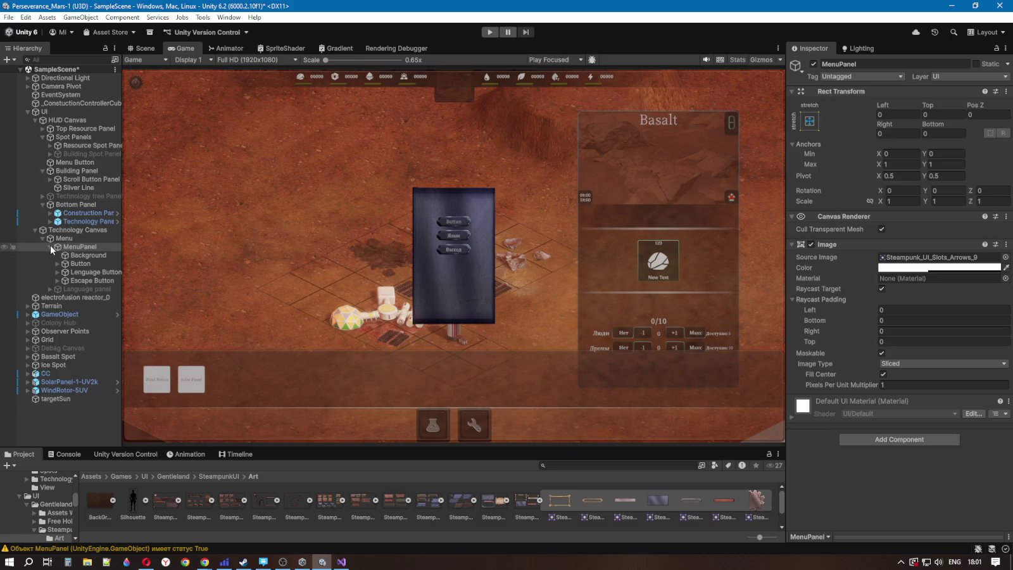
click(83, 263)
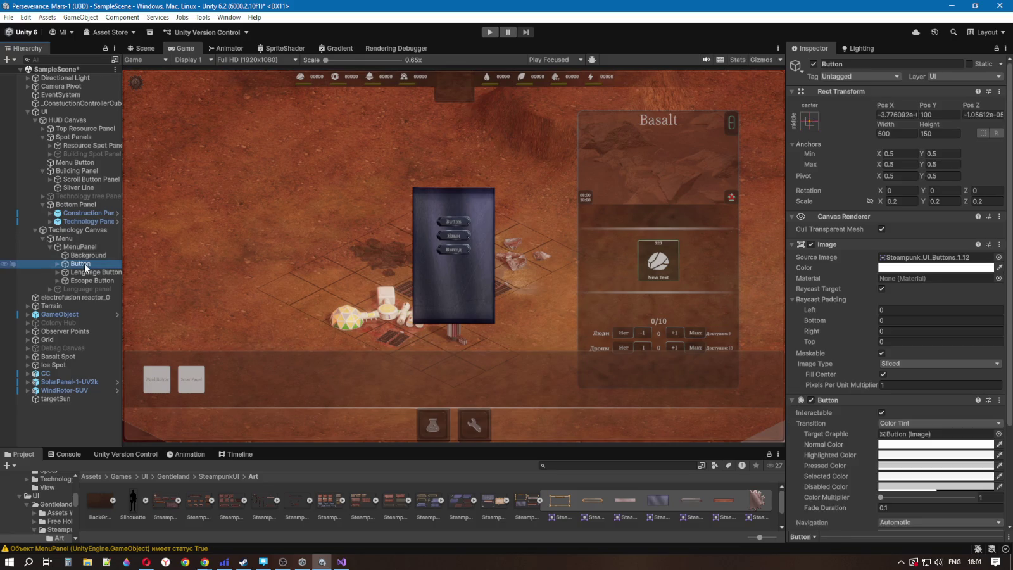
scroll(900, 304, down, 4)
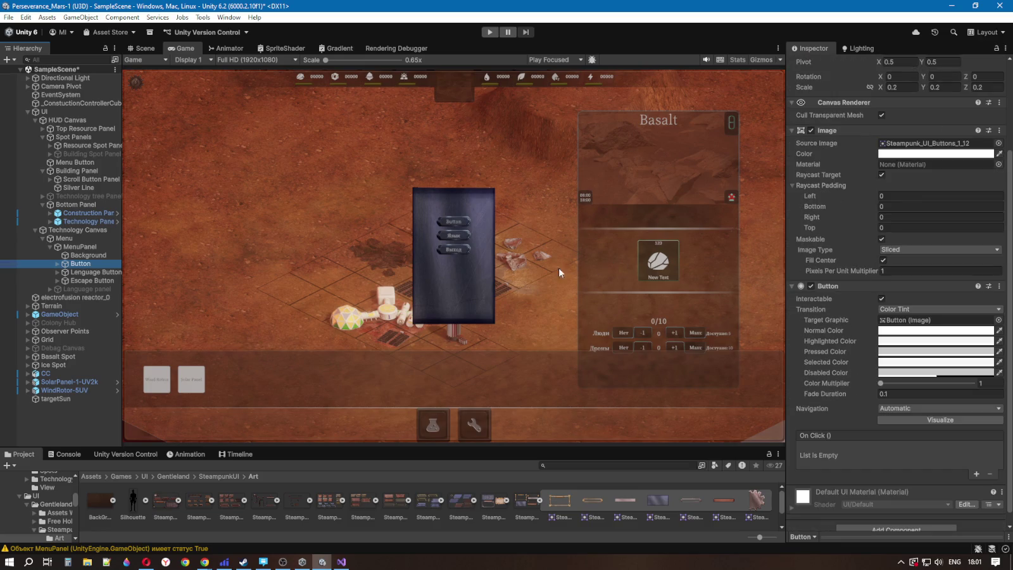
click(91, 247)
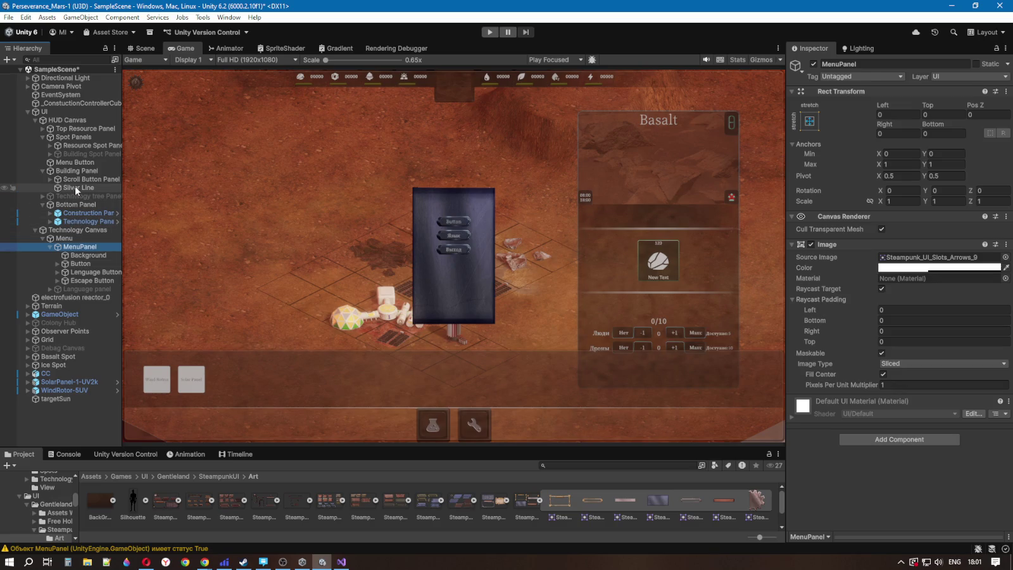
click(72, 205)
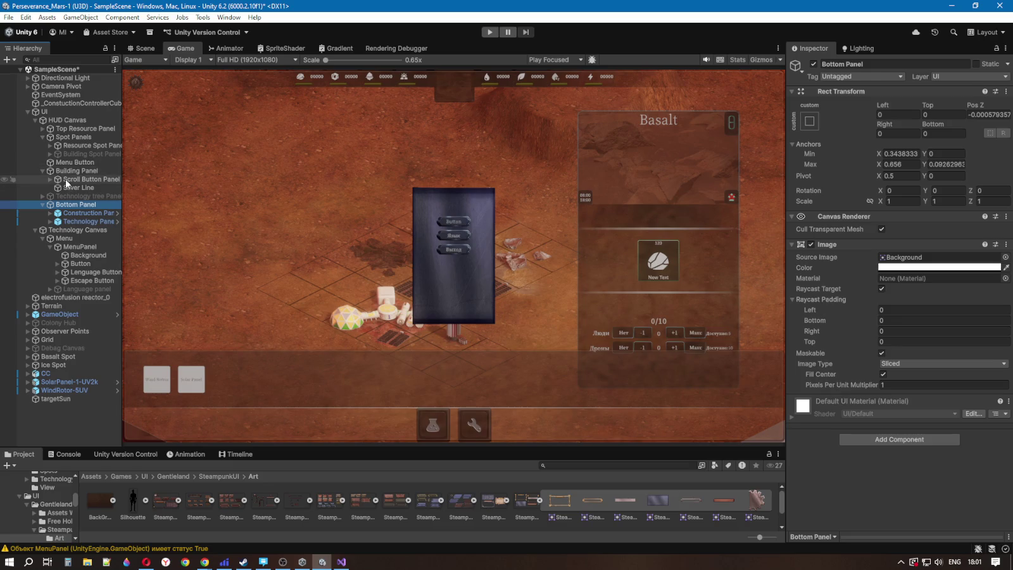
click(75, 162)
scroll(905, 451, down, 5)
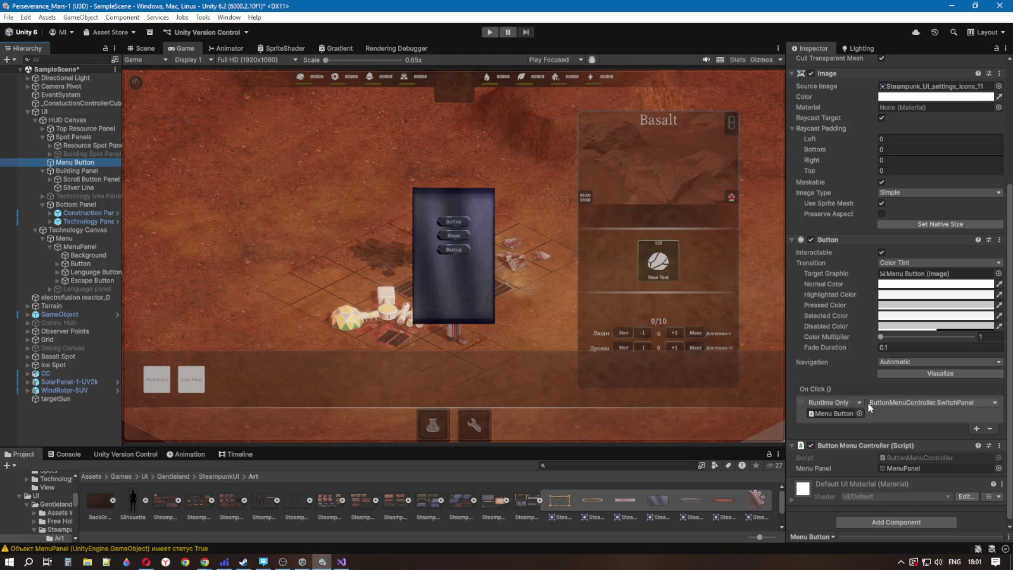
scroll(870, 407, down, 1)
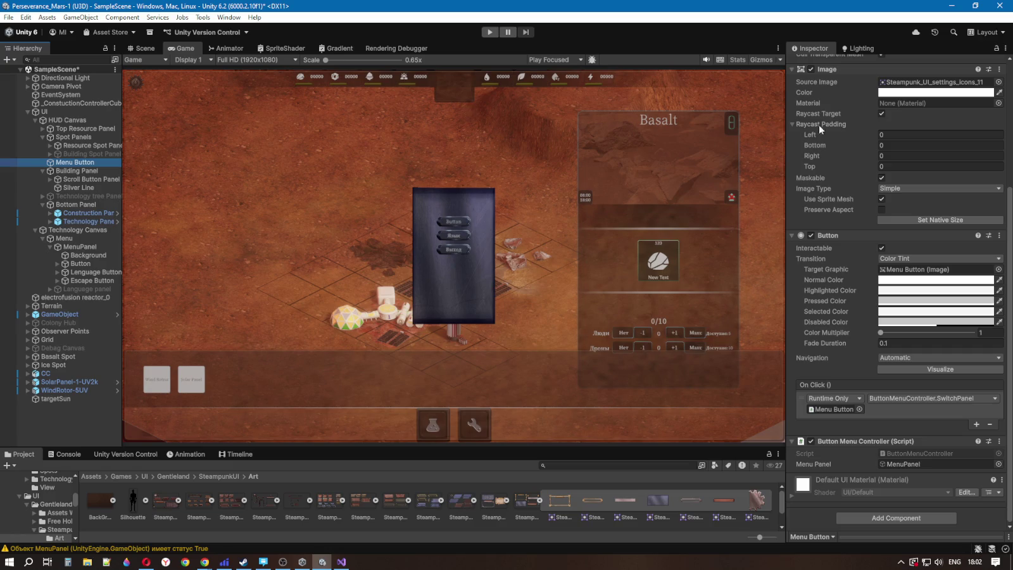
Step: Review ButtonMenuController's CloseablePanelSwitcher call in Update and the lines that hide other panels
click(341, 562)
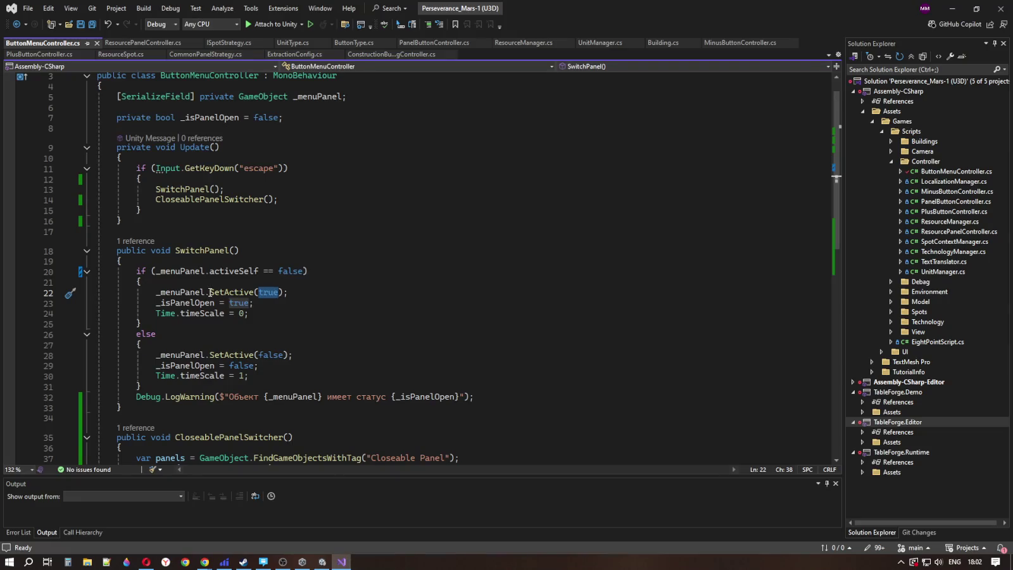
click(320, 292)
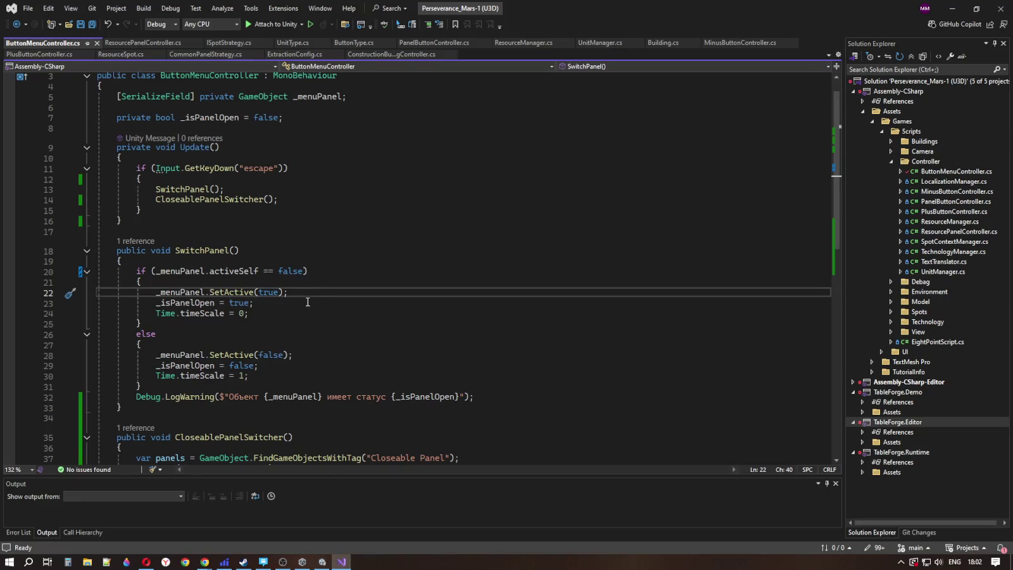
click(292, 200)
scroll(296, 274, down, 3)
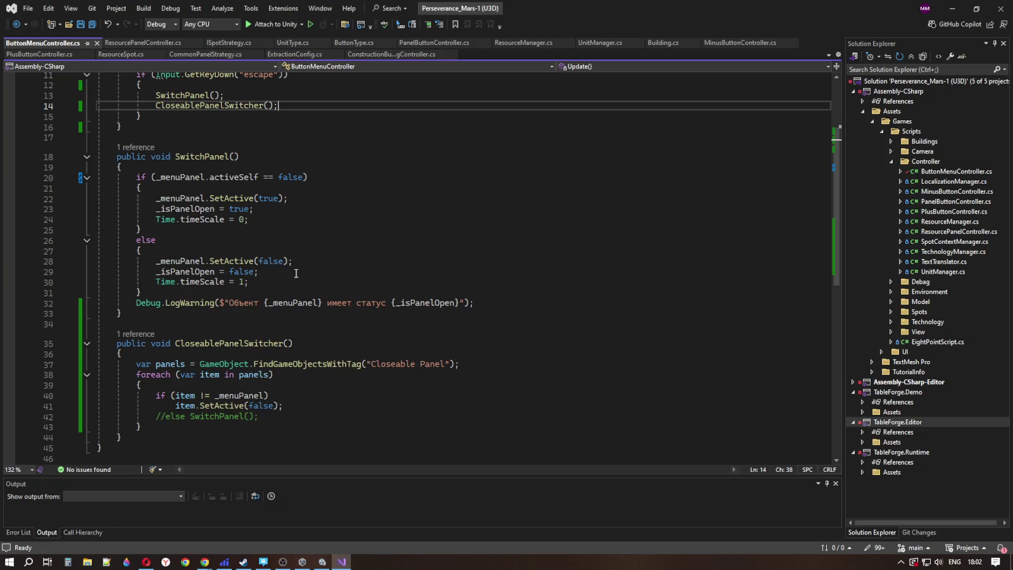
drag(210, 395, 239, 395)
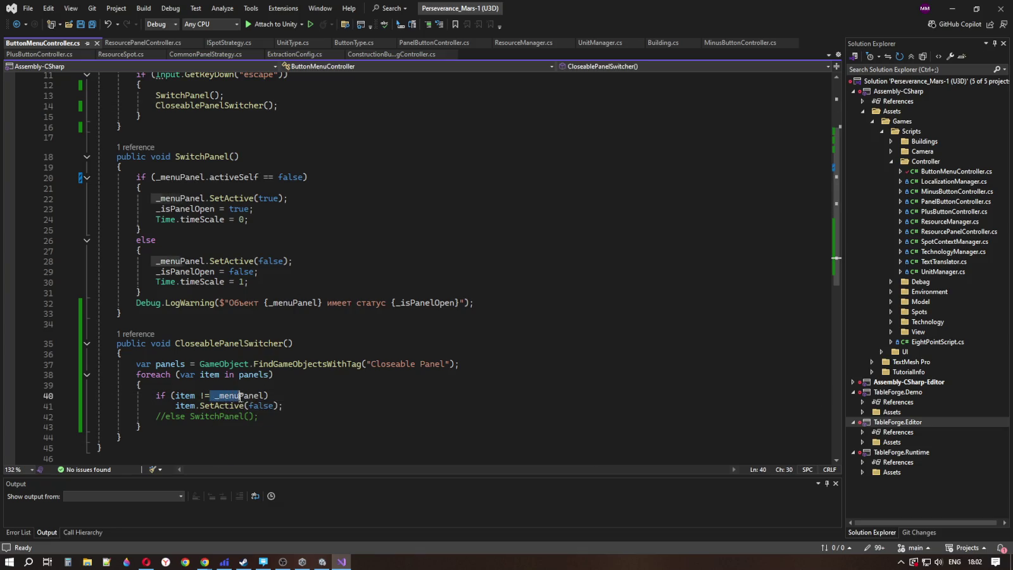
click(306, 397)
click(300, 408)
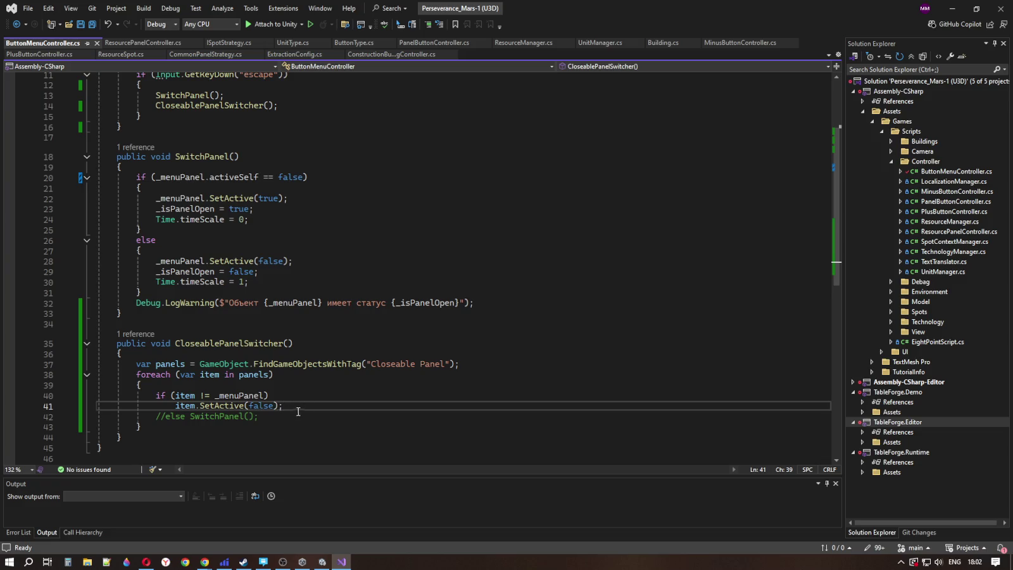
click(281, 417)
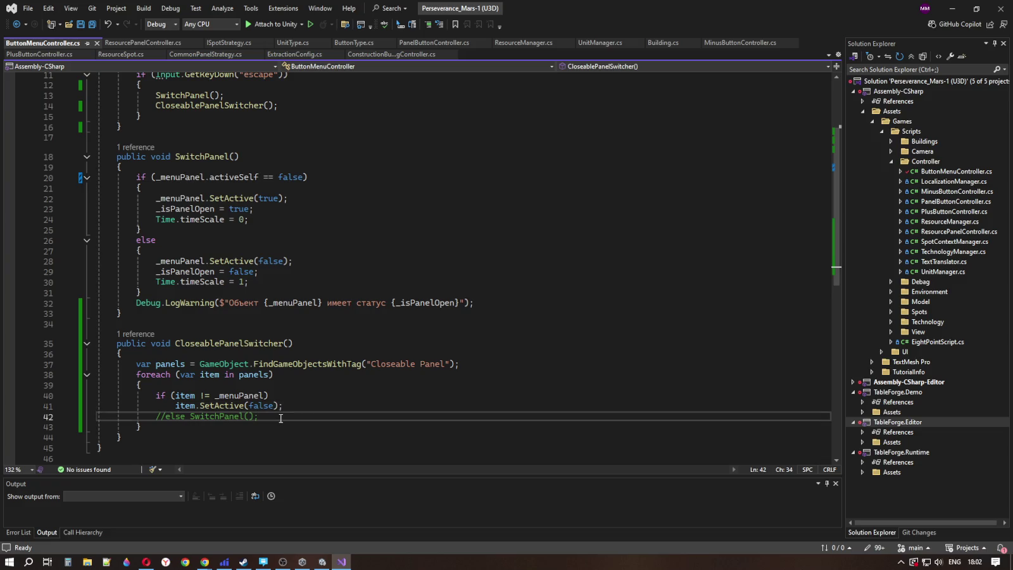
scroll(281, 419, up, 1)
Step: Trace SwitchPanel's activeSelf check and the lines that show and hide the menu panel
click(282, 312)
click(333, 295)
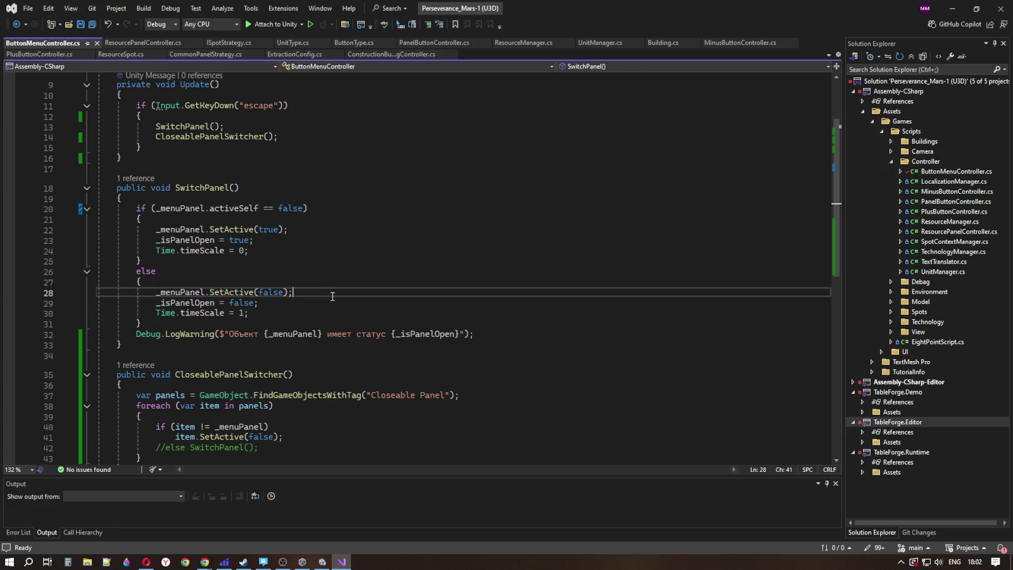
click(320, 272)
click(313, 250)
click(318, 240)
click(352, 208)
scroll(354, 253, up, 3)
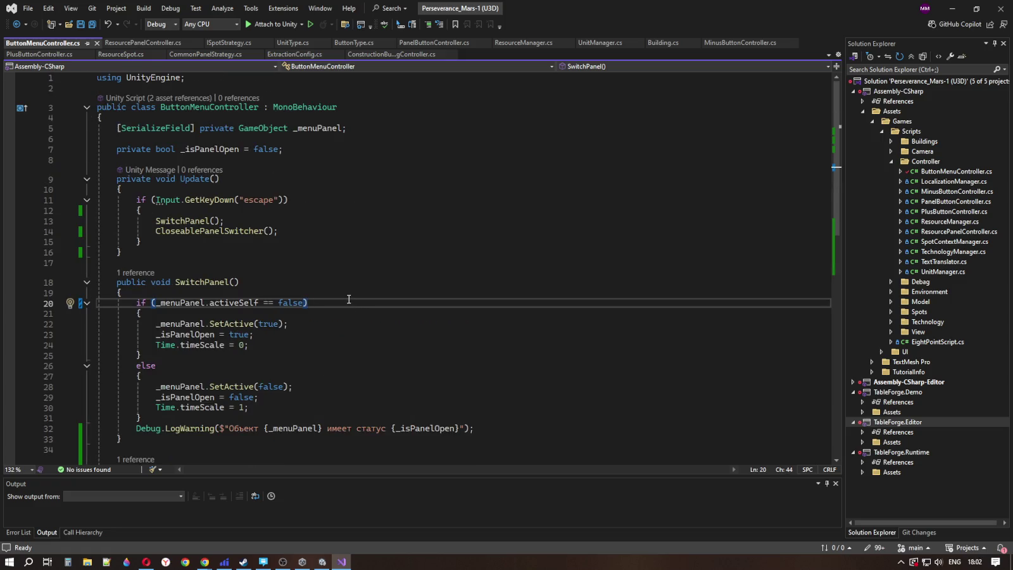
scroll(352, 302, down, 5)
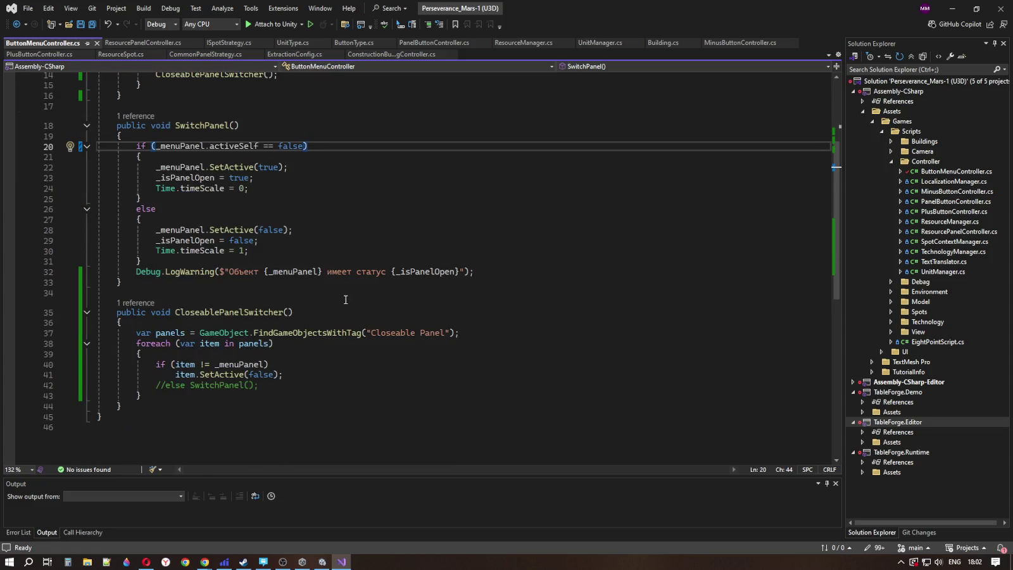
scroll(346, 300, up, 4)
click(299, 199)
click(285, 168)
click(320, 200)
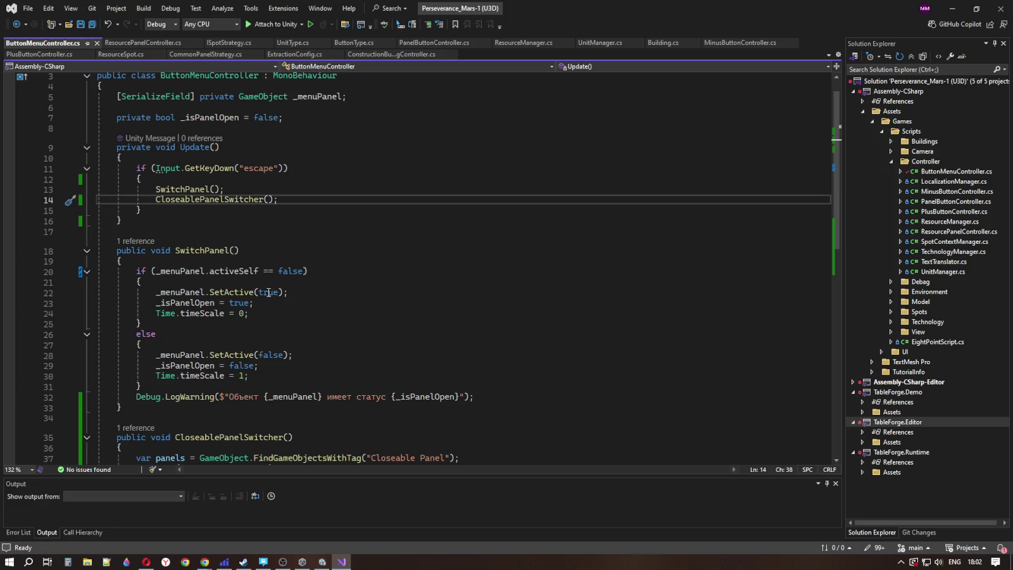
click(326, 336)
click(317, 356)
click(307, 293)
click(326, 272)
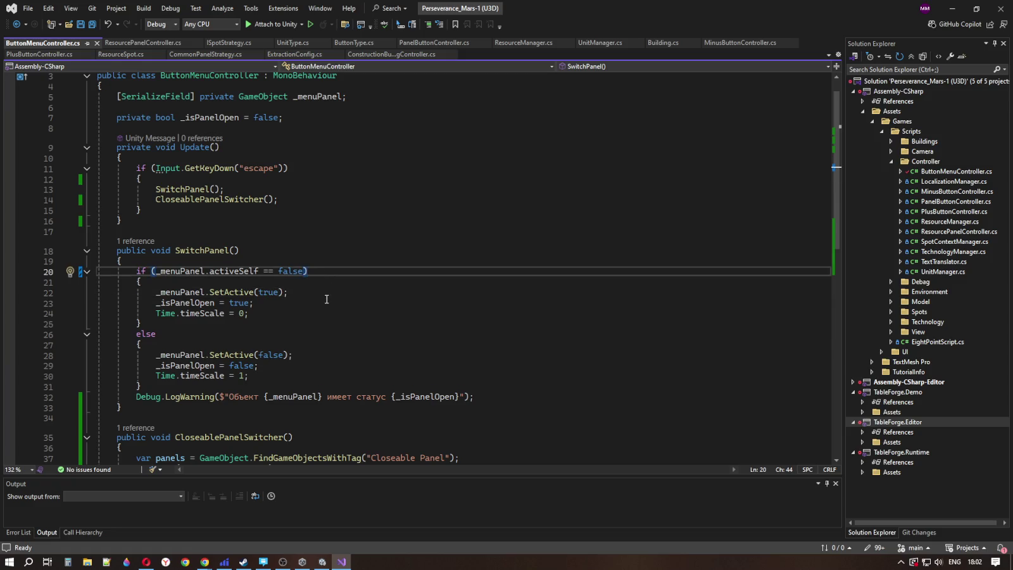
scroll(326, 299, down, 1)
Step: Test the Escape pause menu in Play mode with the Technology Canvas activated, then stop the game
click(323, 562)
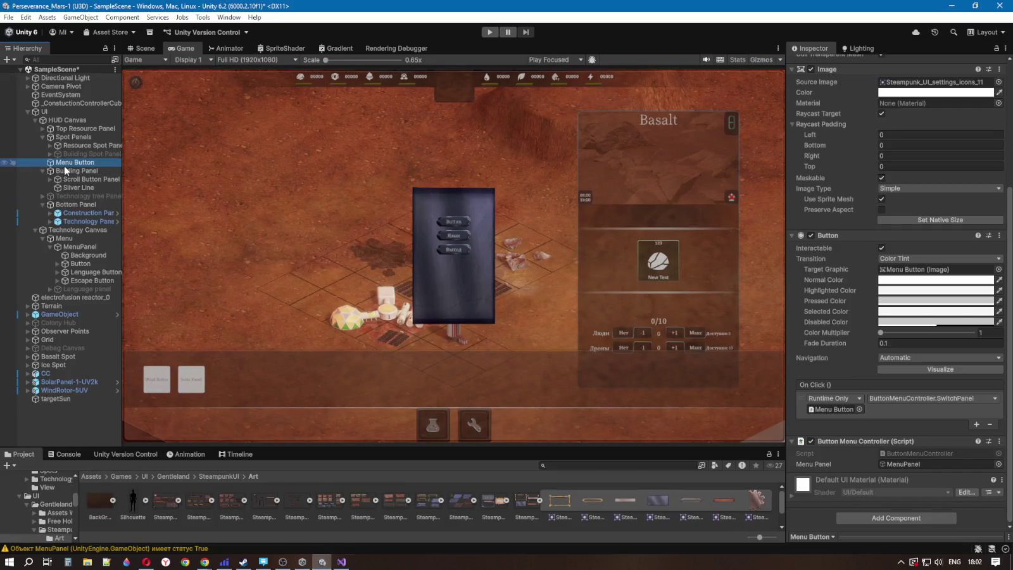
click(489, 32)
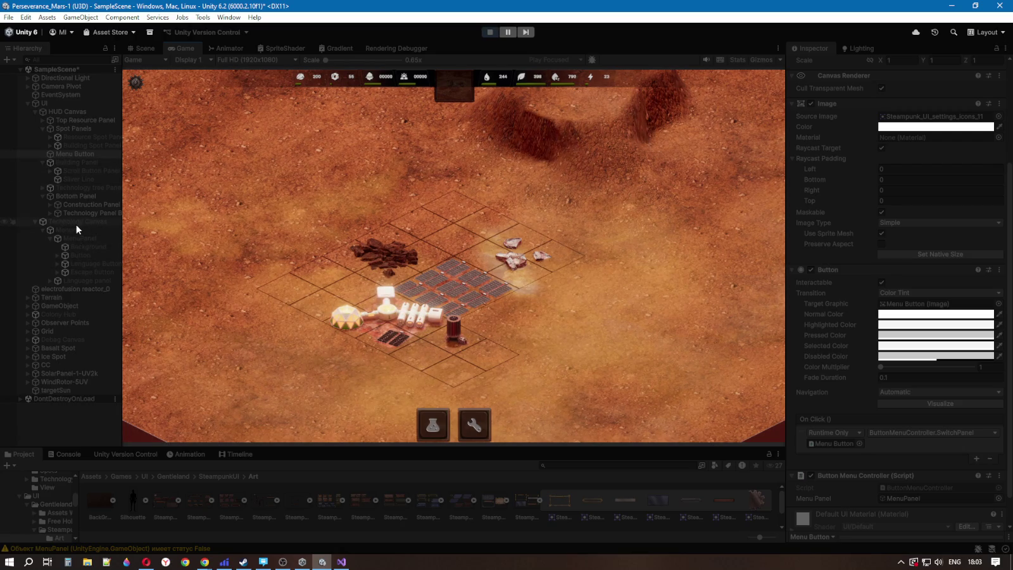
key(Escape)
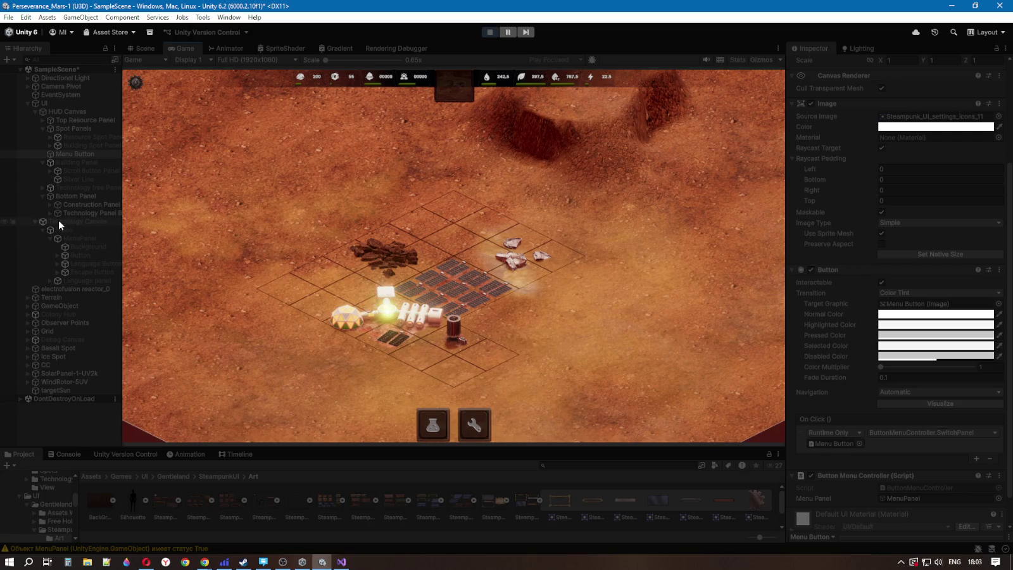
click(58, 221)
click(814, 64)
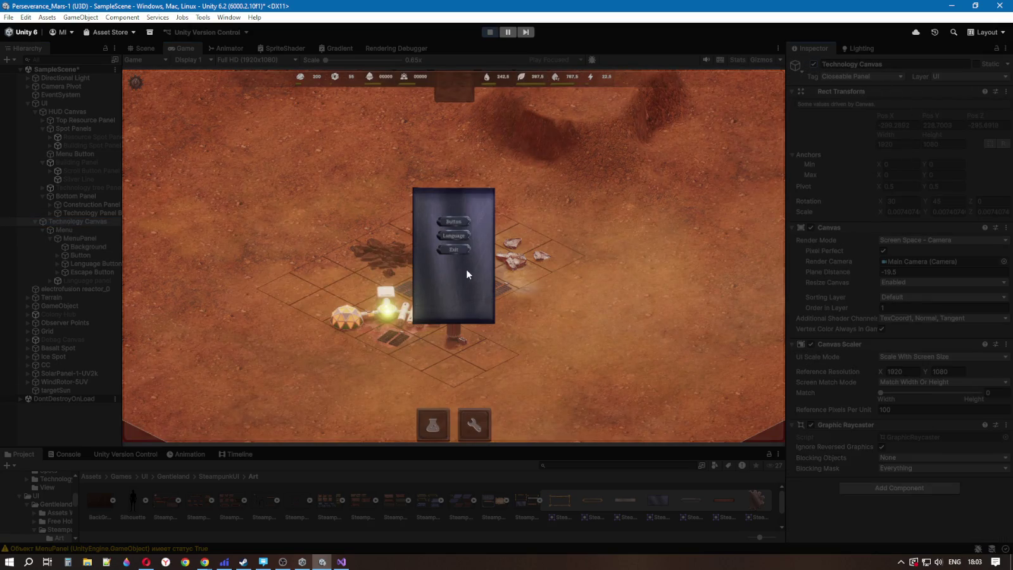
click(491, 33)
click(490, 33)
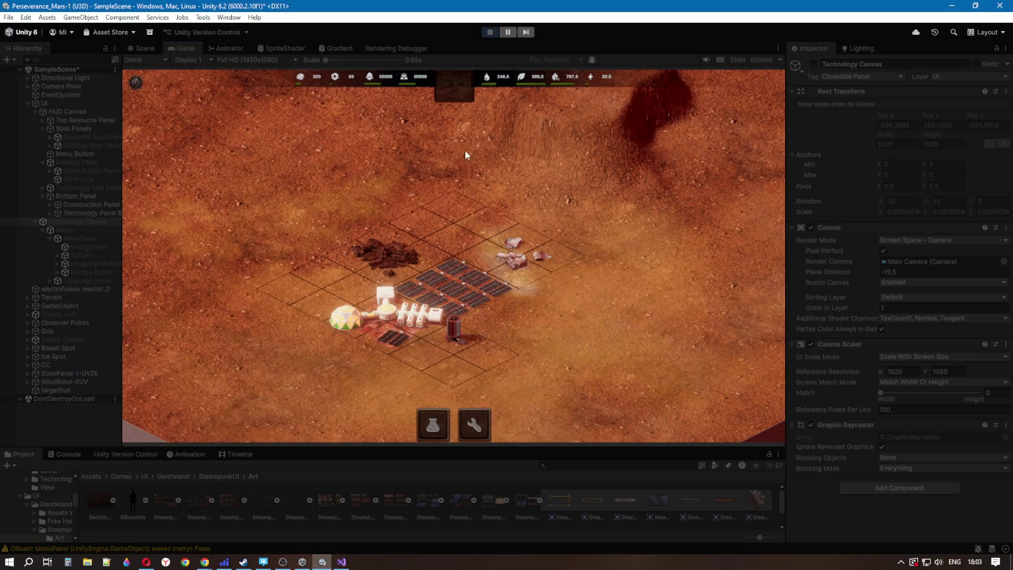
click(490, 33)
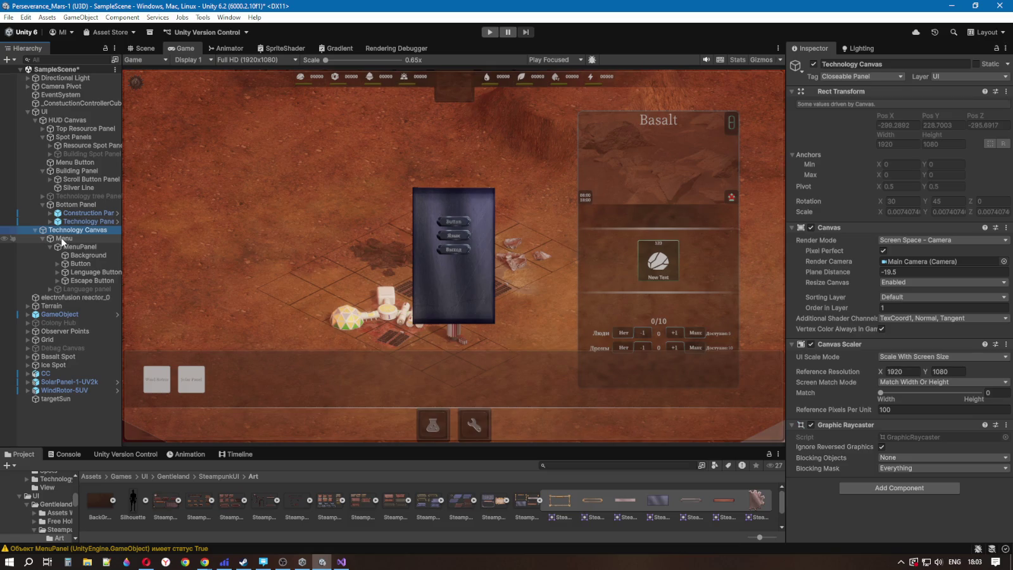
Step: Inspect the MenuPanel object and Technology Canvas settings, re-expanding the HUD and Technology Canvas hierarchies
click(74, 247)
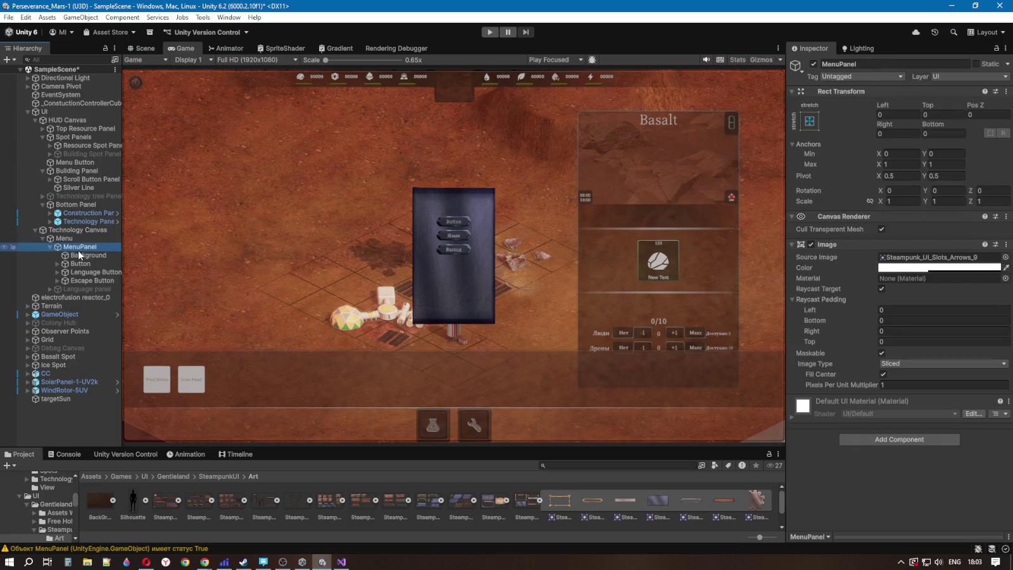
click(69, 230)
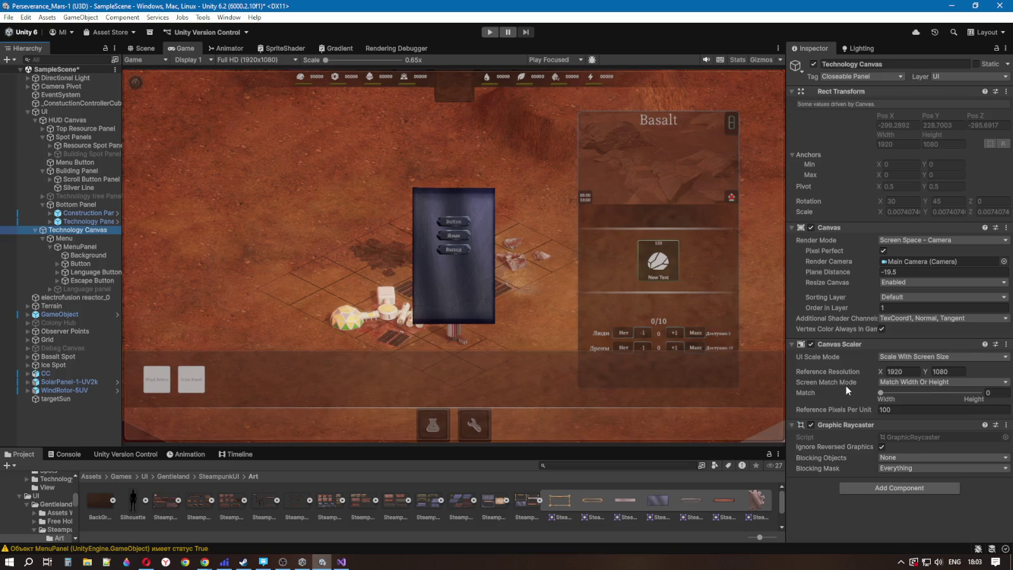
click(74, 248)
click(79, 231)
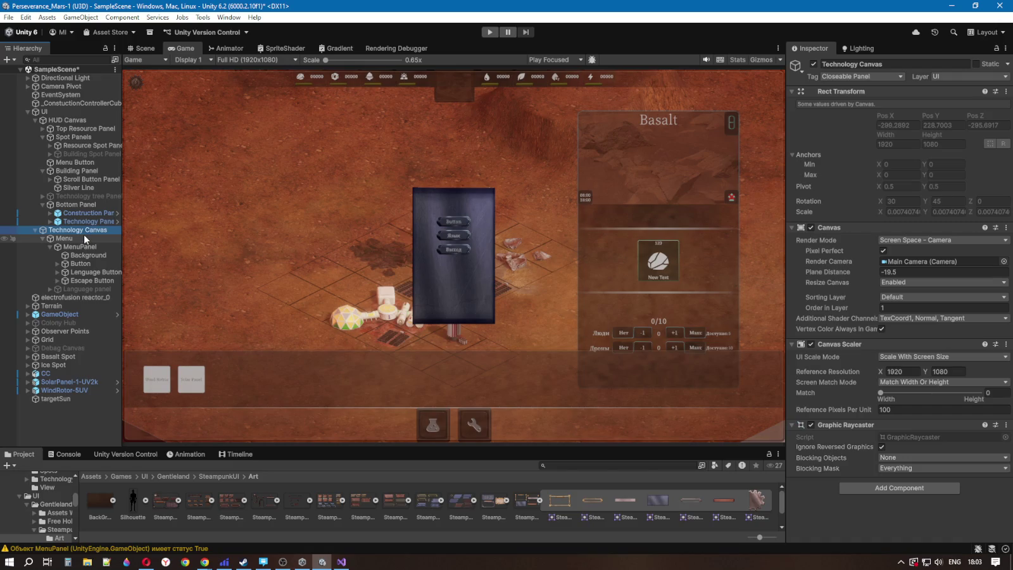
click(35, 230)
click(35, 119)
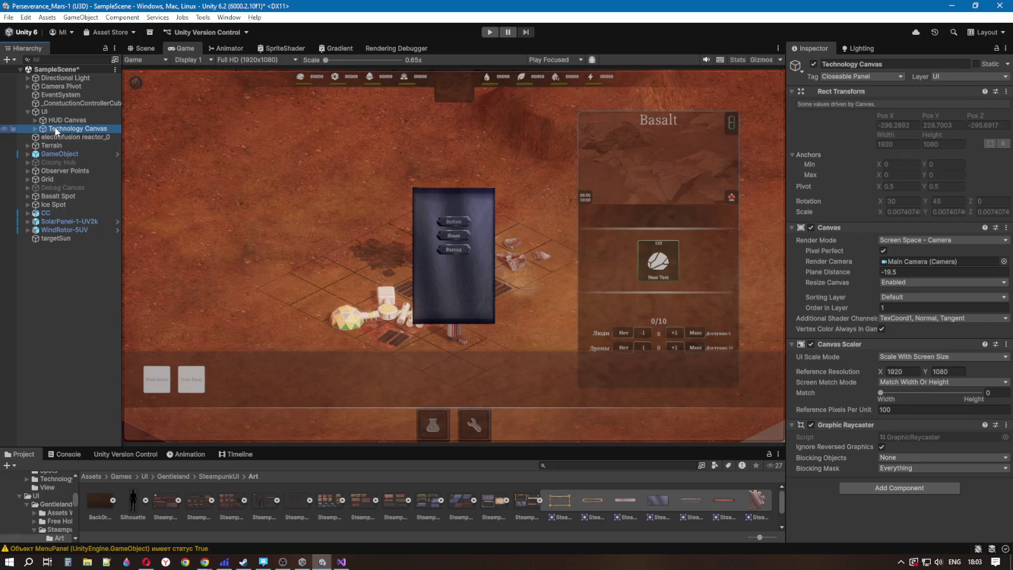
click(35, 120)
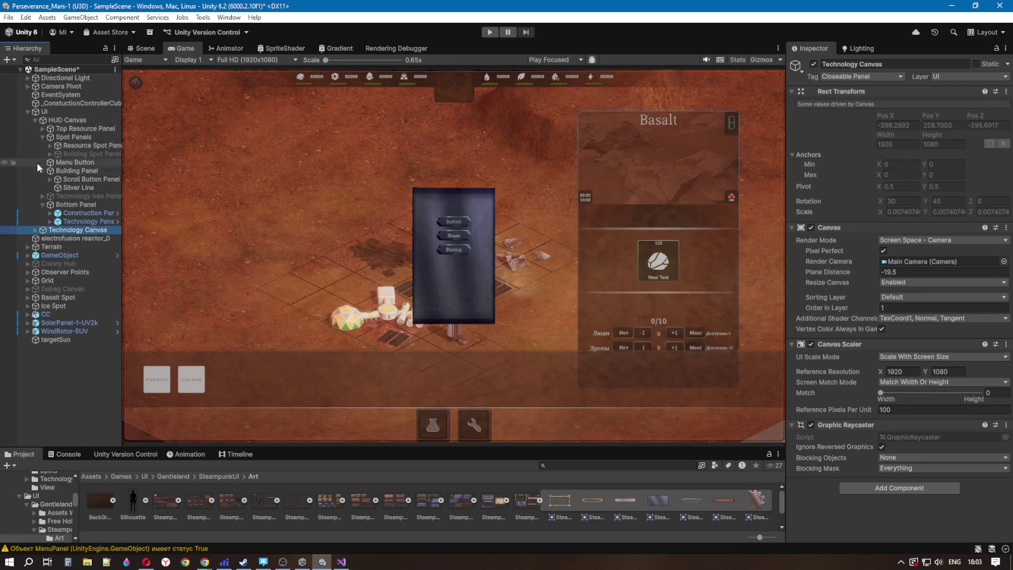
click(35, 230)
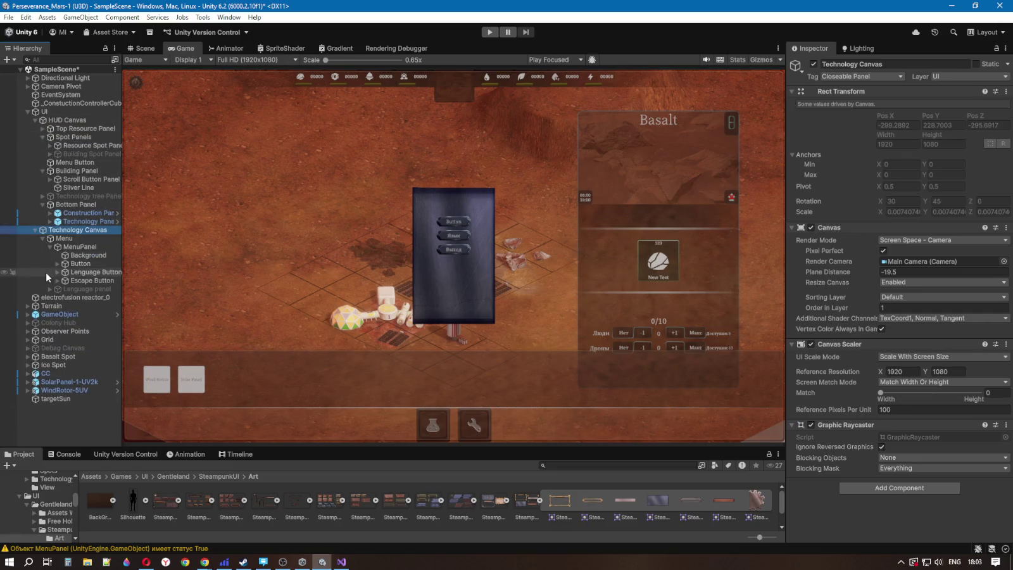
click(78, 247)
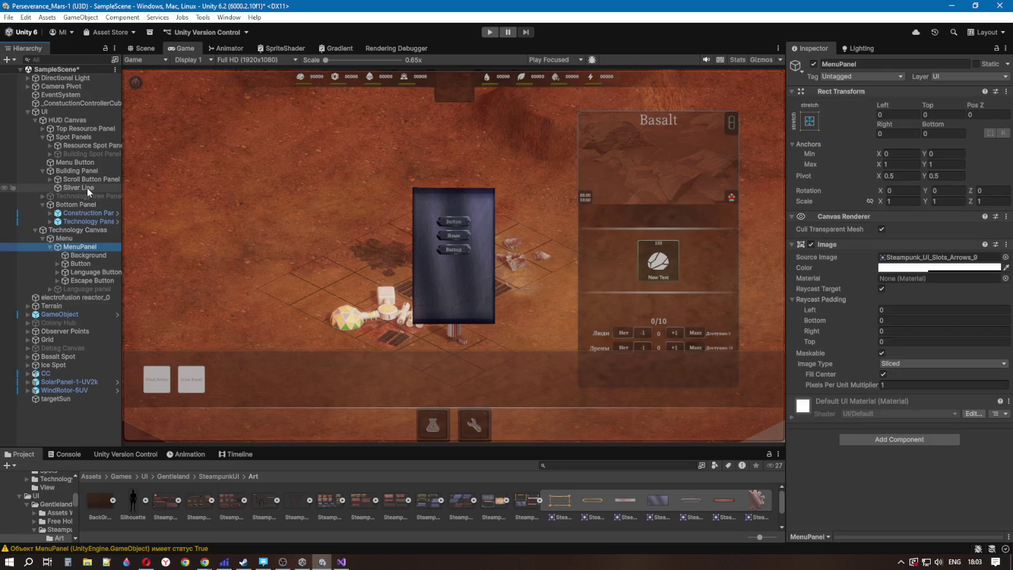
Step: Check the click events of the Menu, Construction Panel and Technology Panel buttons, then start the game
click(83, 163)
scroll(864, 429, down, 5)
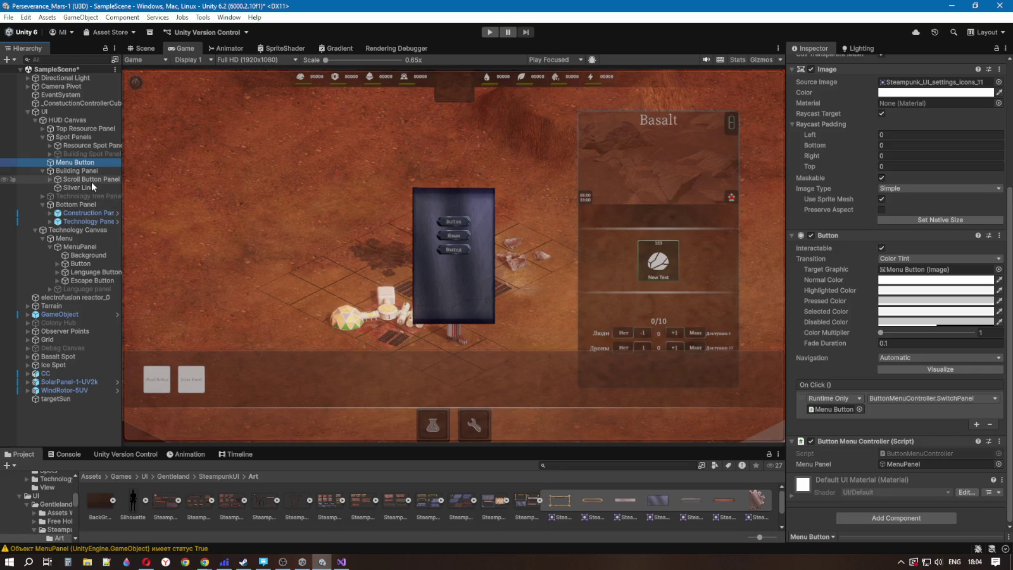
click(89, 213)
scroll(845, 386, down, 2)
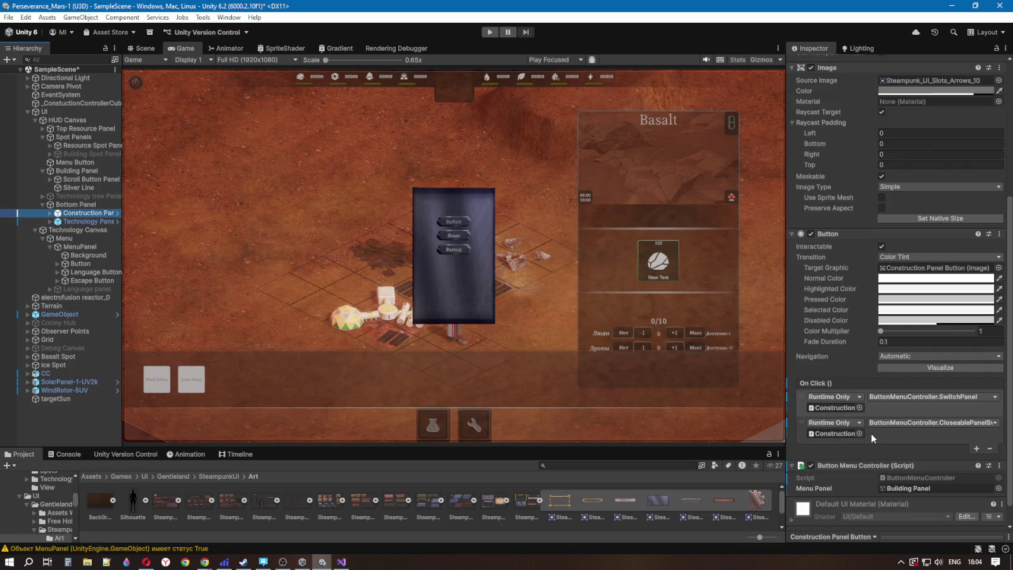
click(98, 222)
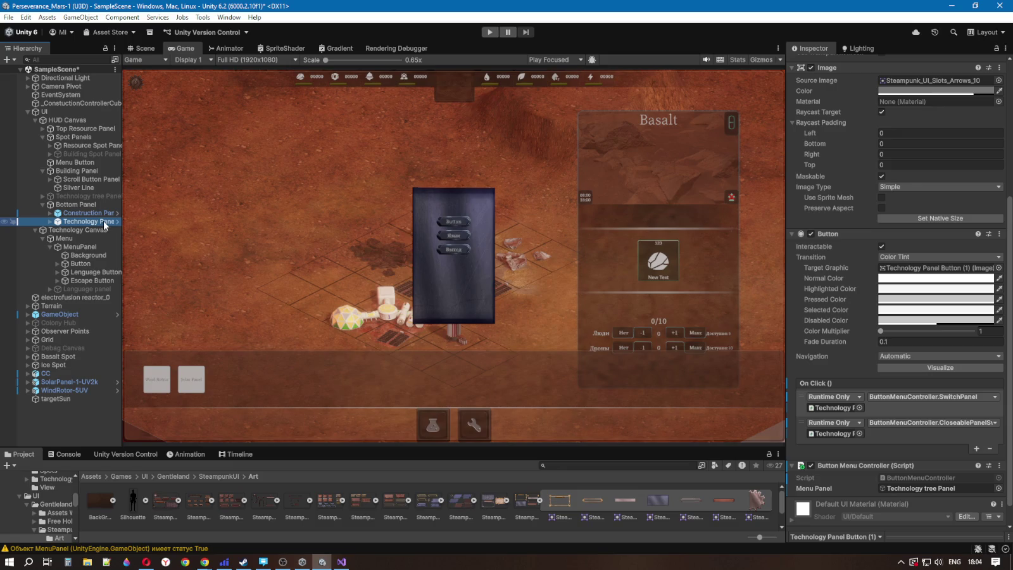
click(94, 230)
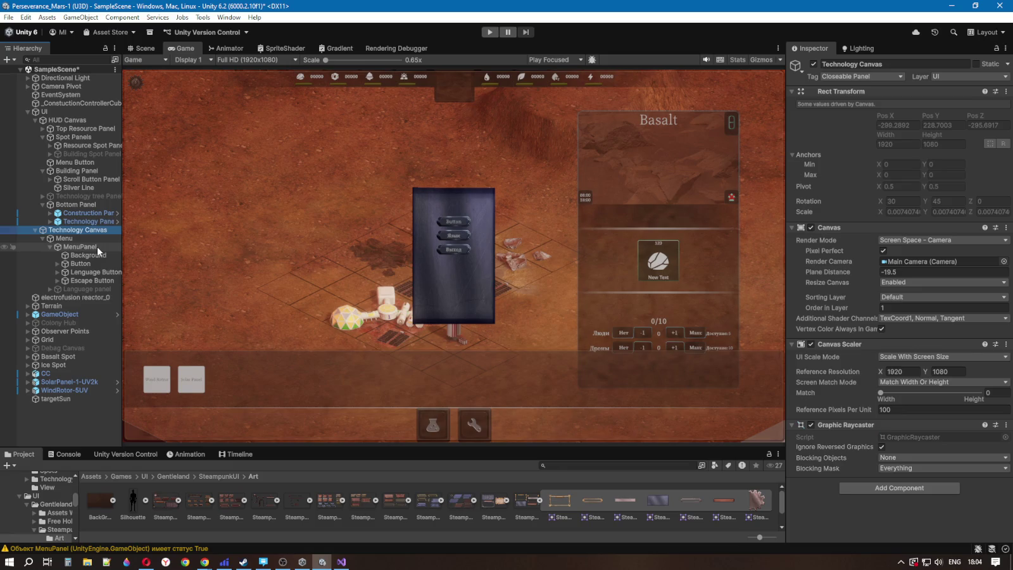
click(490, 31)
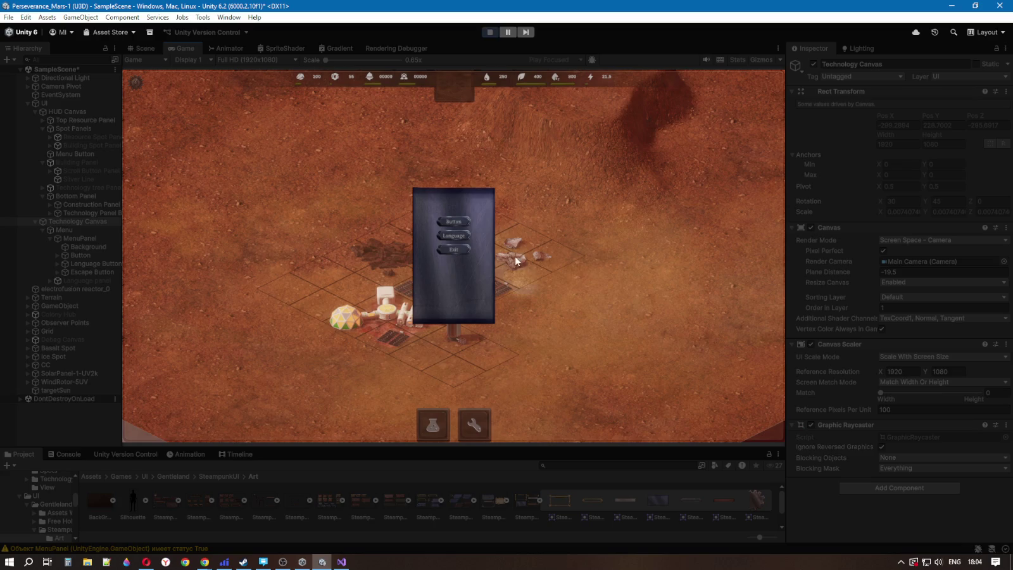
Step: Toggle the in-game menu with Escape and open and close the technology tree several times
key(Escape)
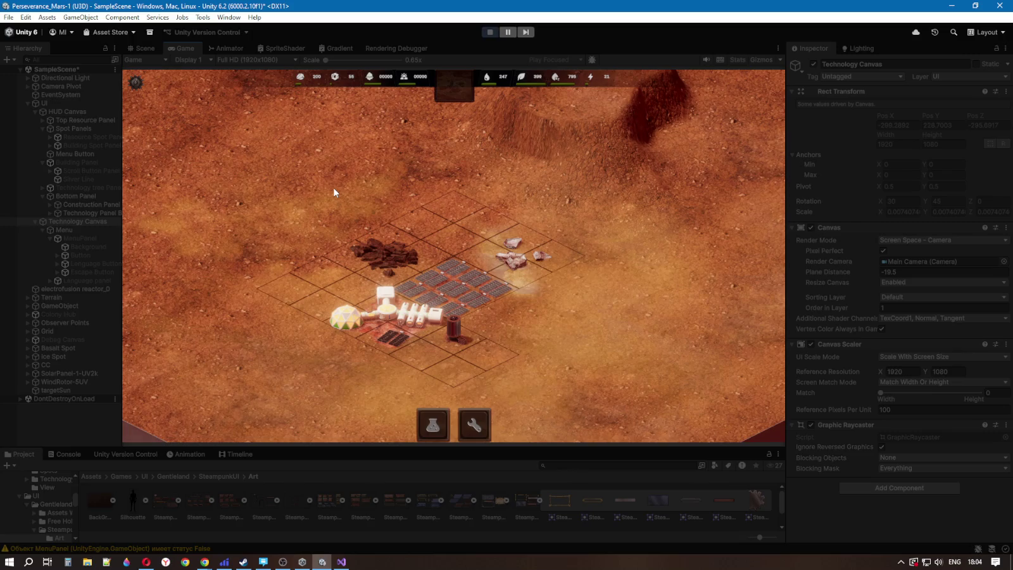
key(Escape)
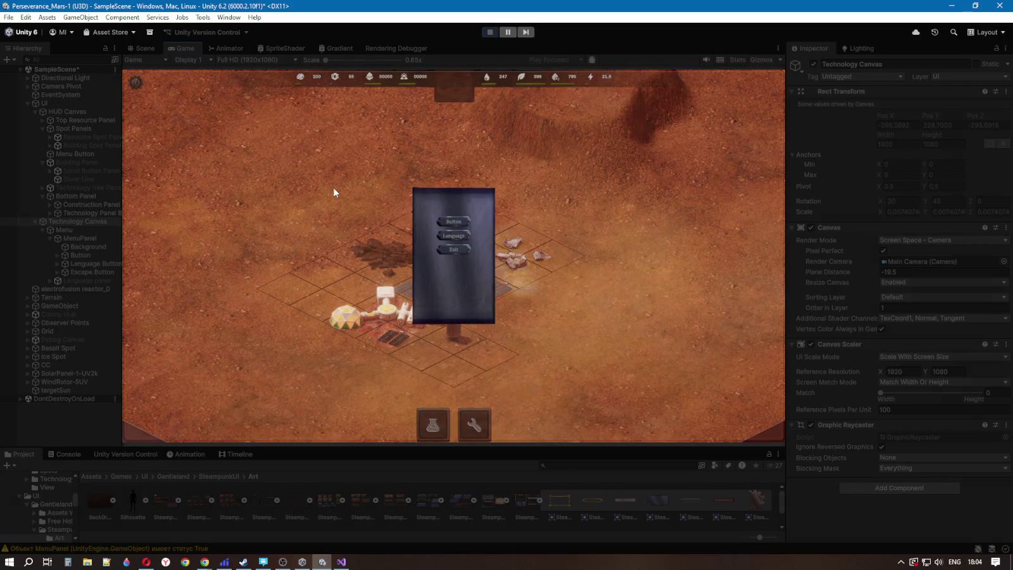
key(Escape)
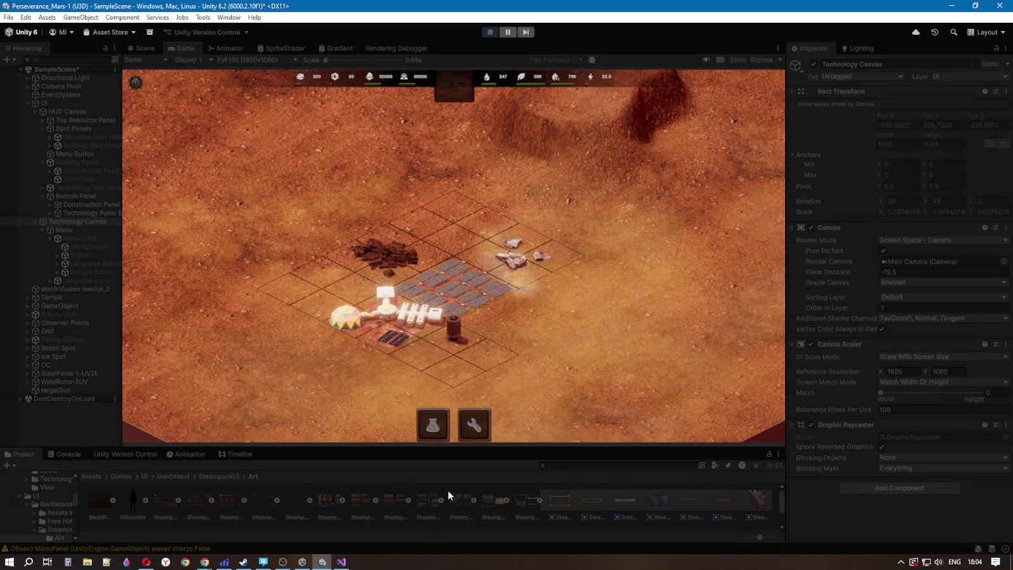
click(472, 425)
click(434, 440)
click(434, 438)
click(435, 438)
click(475, 423)
Step: Open and close the Basalt info panel, then show the NullReferenceException errors in the Console
click(399, 271)
click(383, 313)
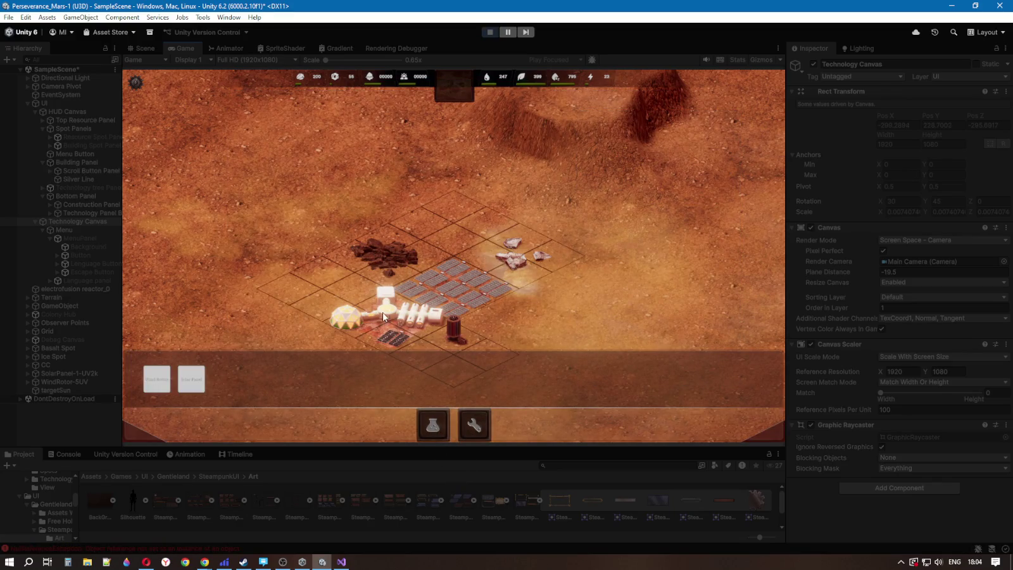
click(188, 548)
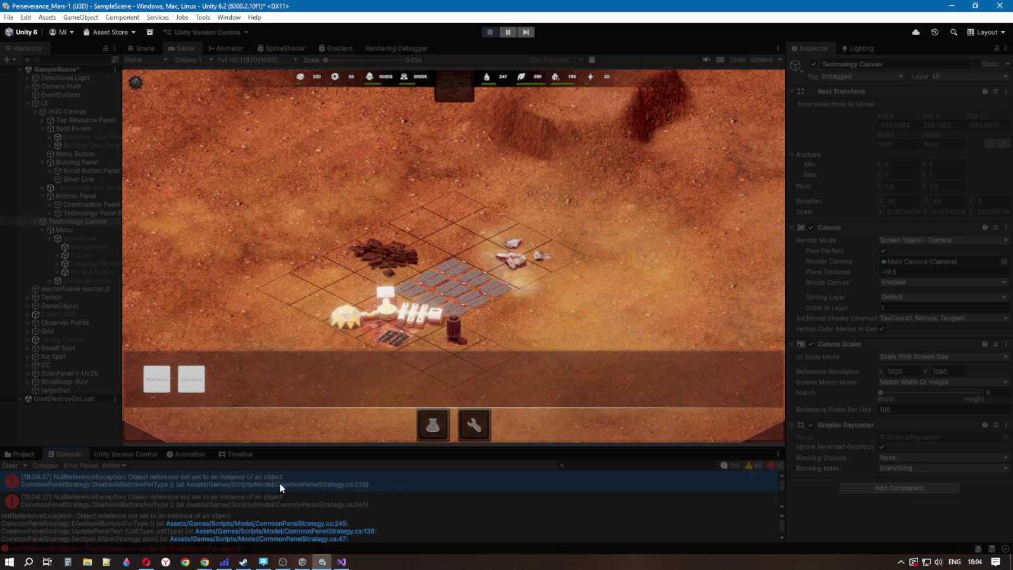
Step: Enlarge the Console, stop the game, and open the line-245 CommonPanelStrategy.cs error in Visual Studio
drag(292, 447, 292, 398)
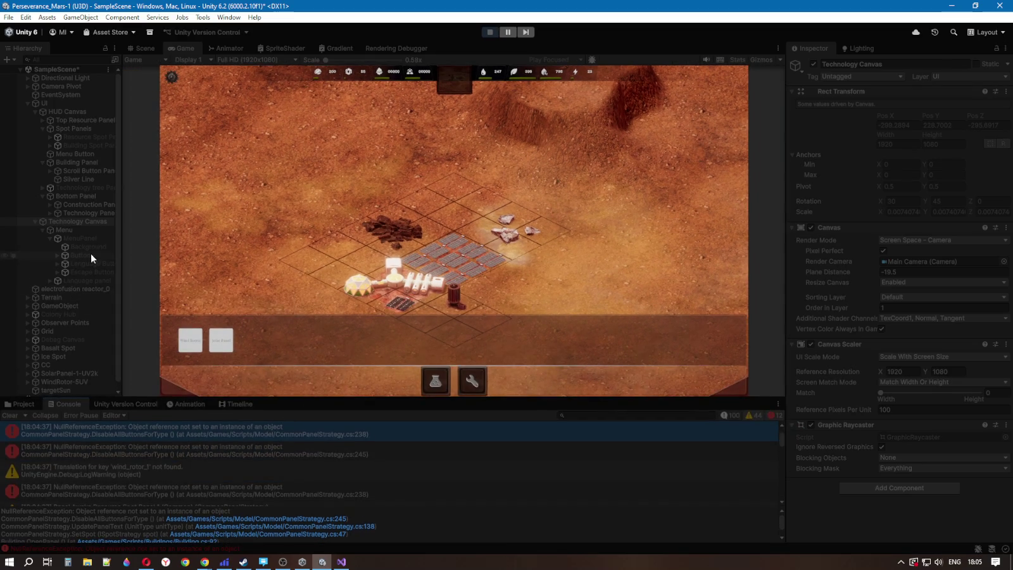
scroll(90, 343, down, 1)
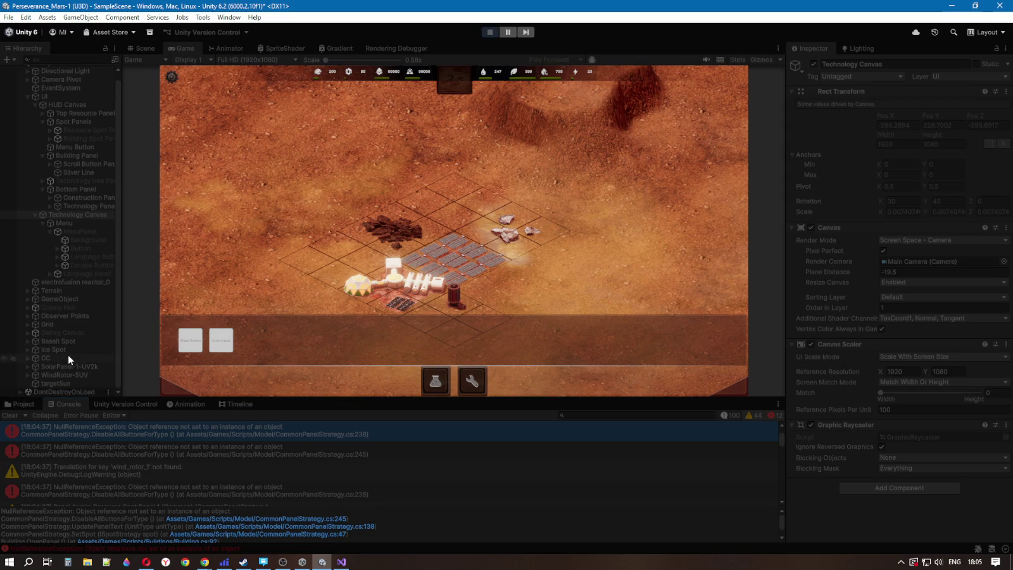
click(490, 32)
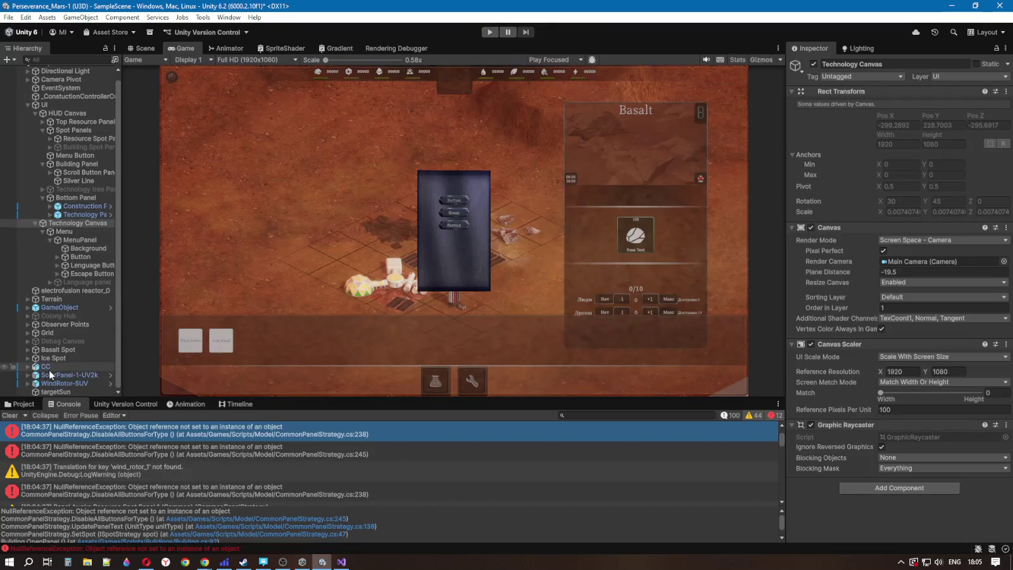
click(49, 366)
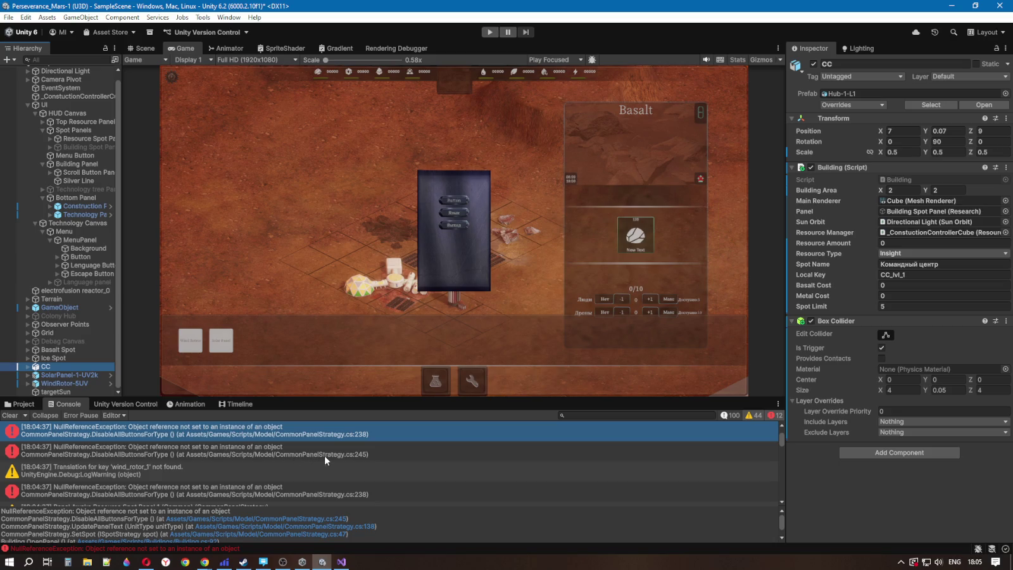
scroll(333, 446, up, 1)
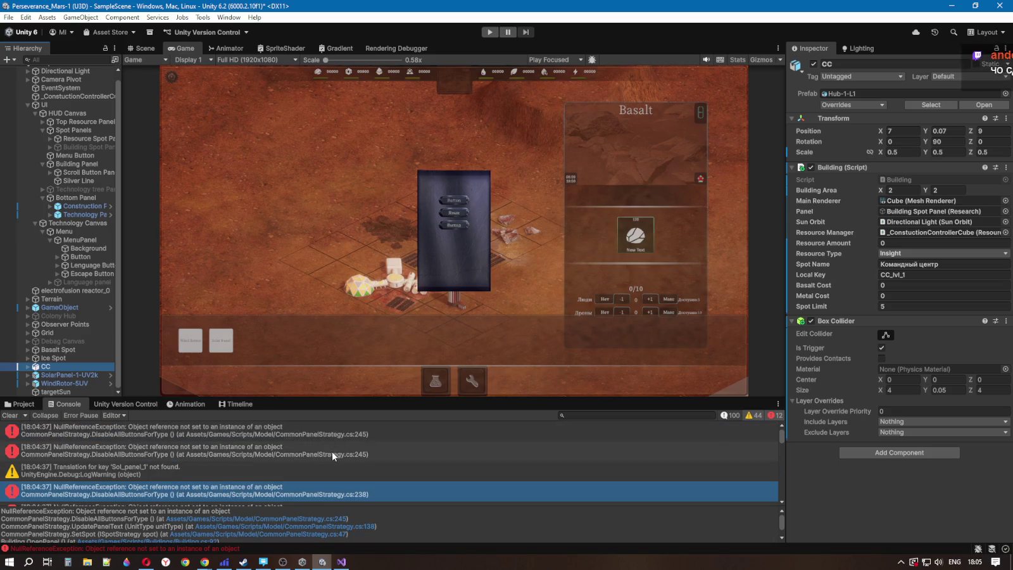
click(339, 433)
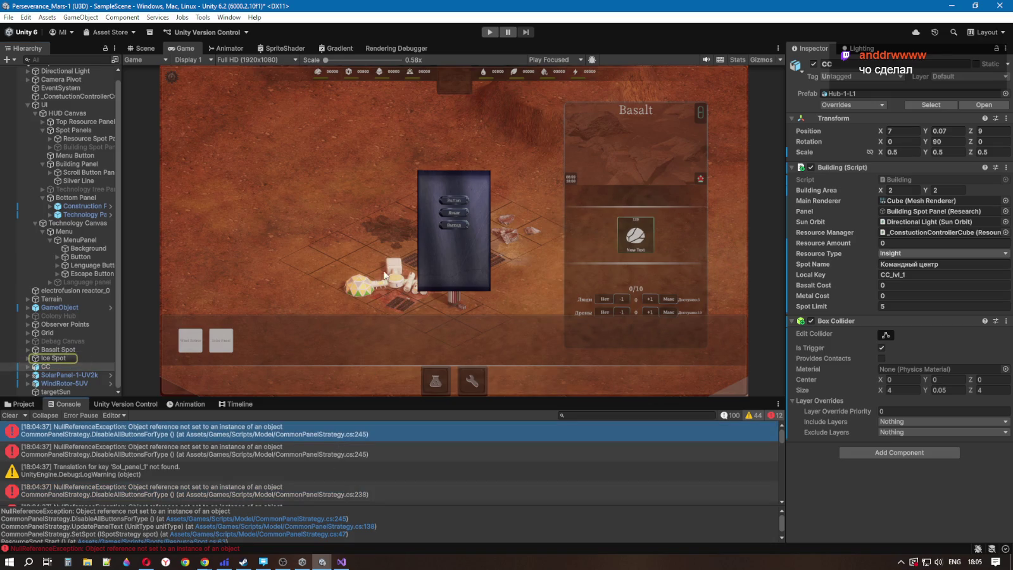
double_click(344, 436)
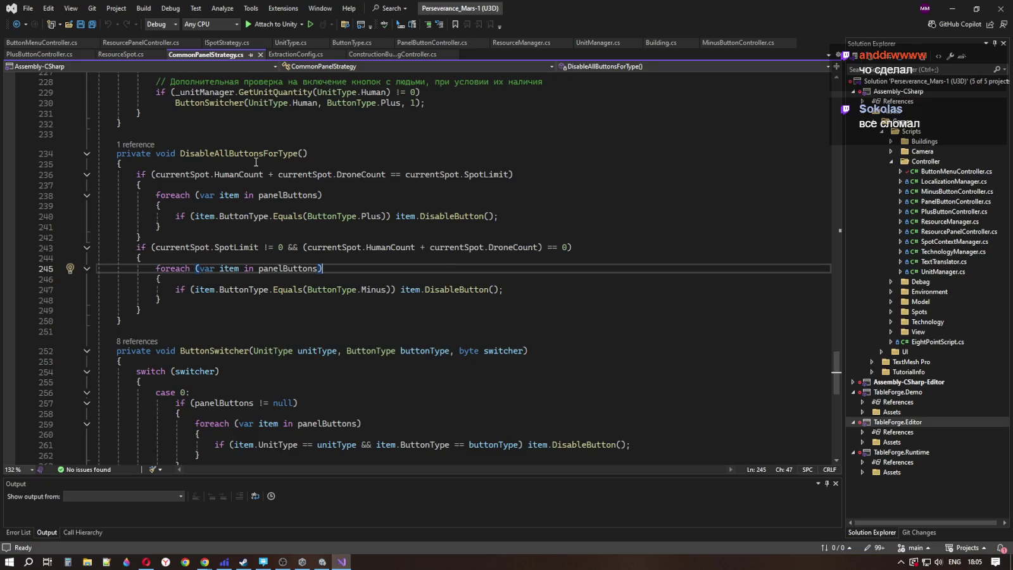
Step: Inspect the DisableAllButtonsForType declaration and its DroneCount reference on line 245, then return to Unity
click(279, 155)
click(324, 152)
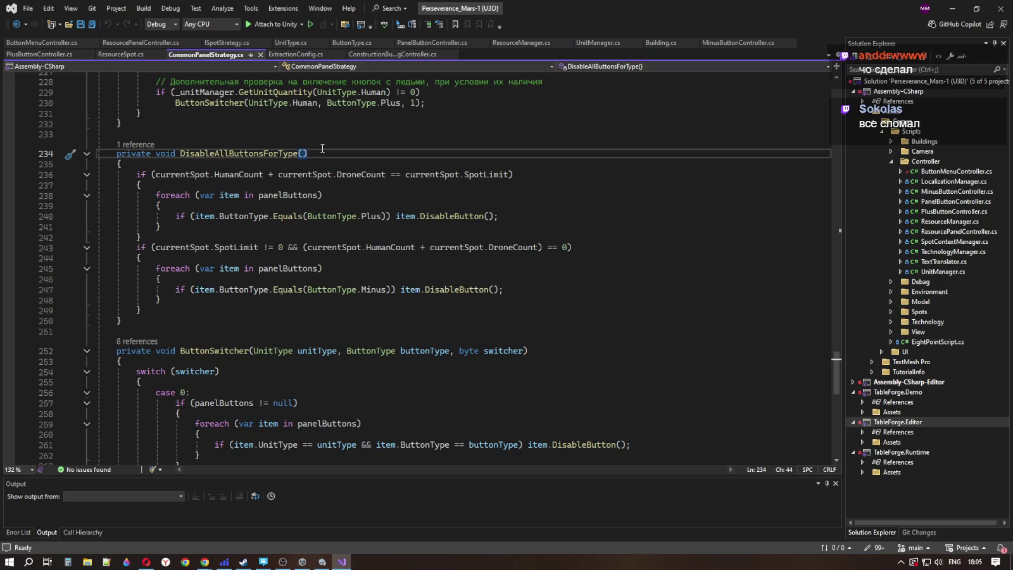
click(348, 269)
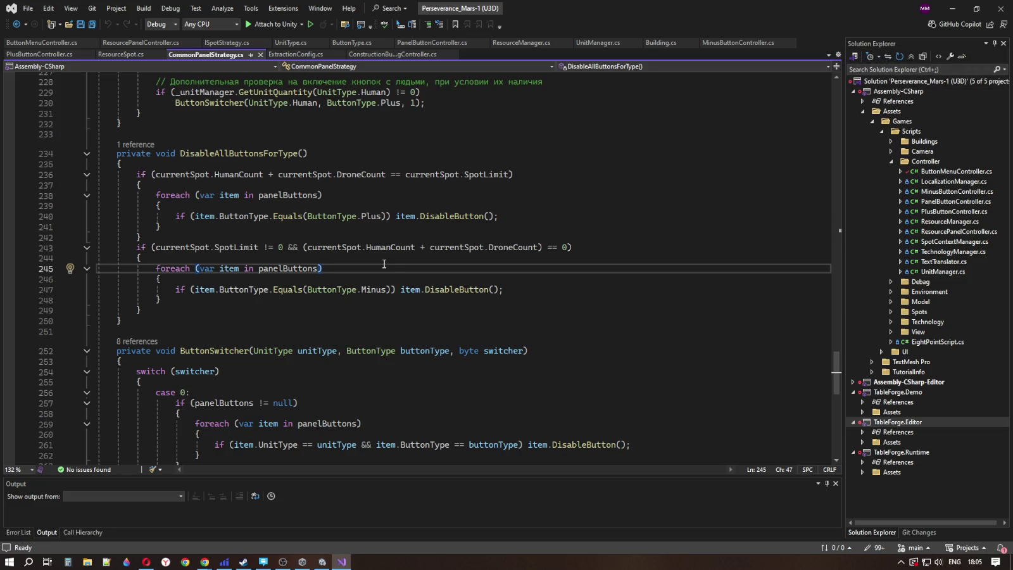
click(496, 247)
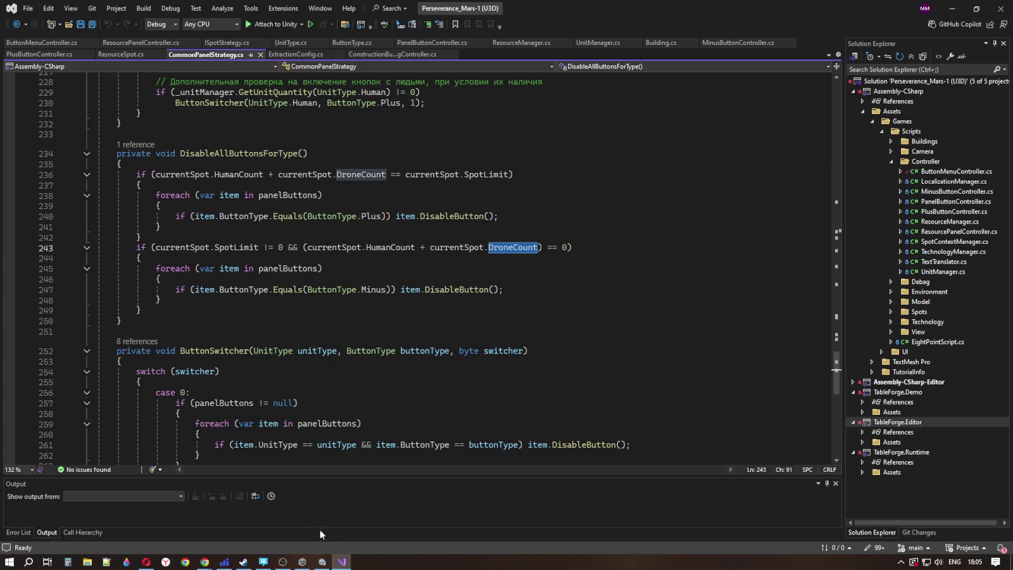
click(322, 563)
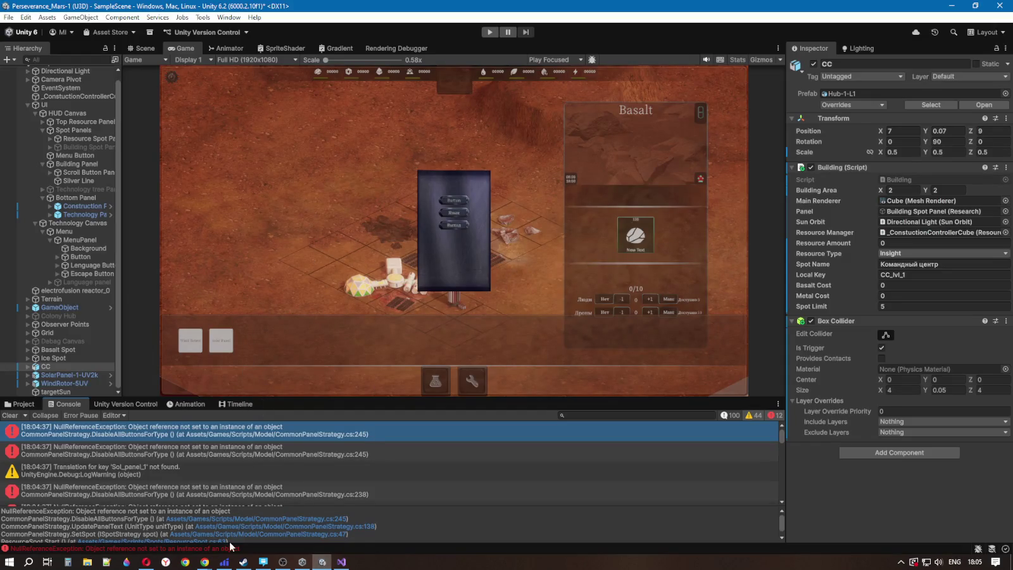
click(28, 404)
Step: Bring up the Perseverance Project issues board in the browser
click(66, 404)
mouse_move(205, 562)
click(253, 513)
click(76, 11)
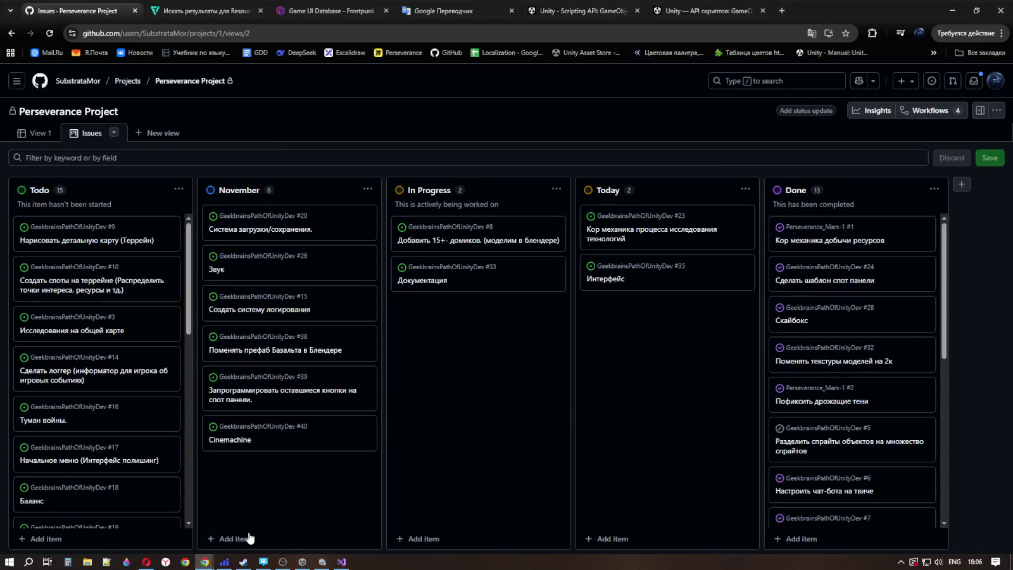
Step: Add a Today item titled 'Починить Building Panel', switching keyboard layouts between Russian and English
click(613, 539)
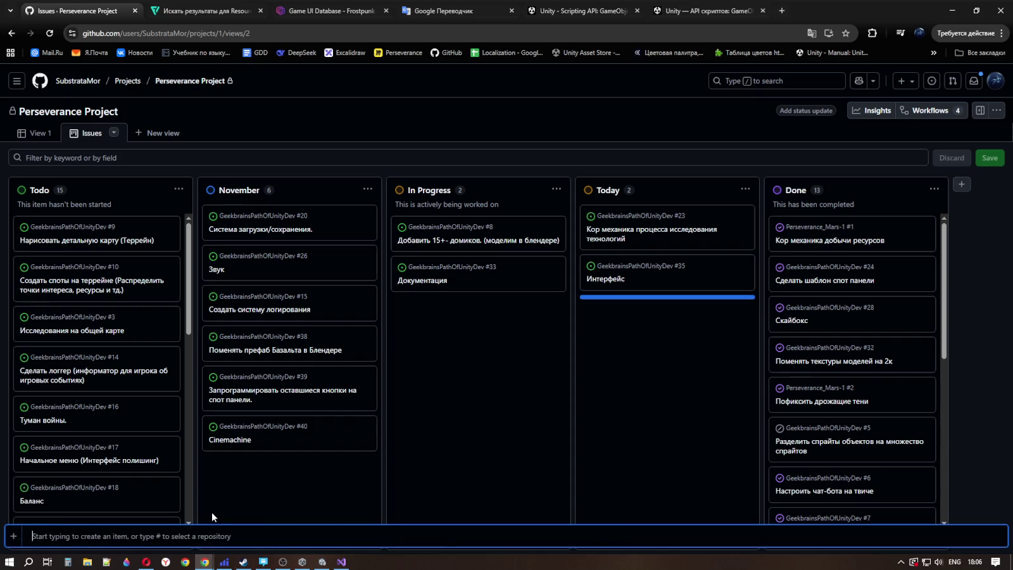
key(alt+shift)
text(Починить)
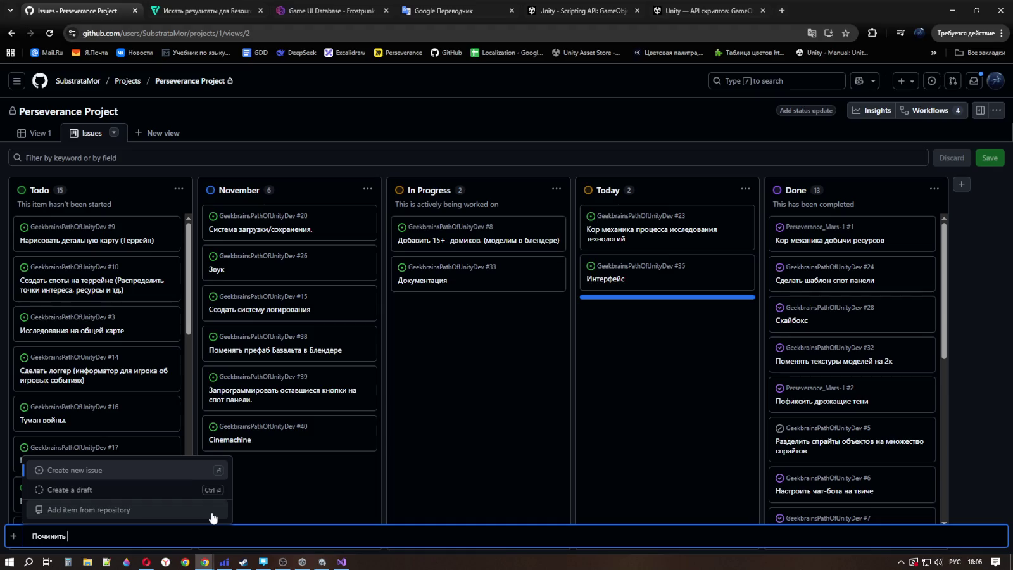
key(alt+shift)
text(Building Panel)
key(ctrl+Return)
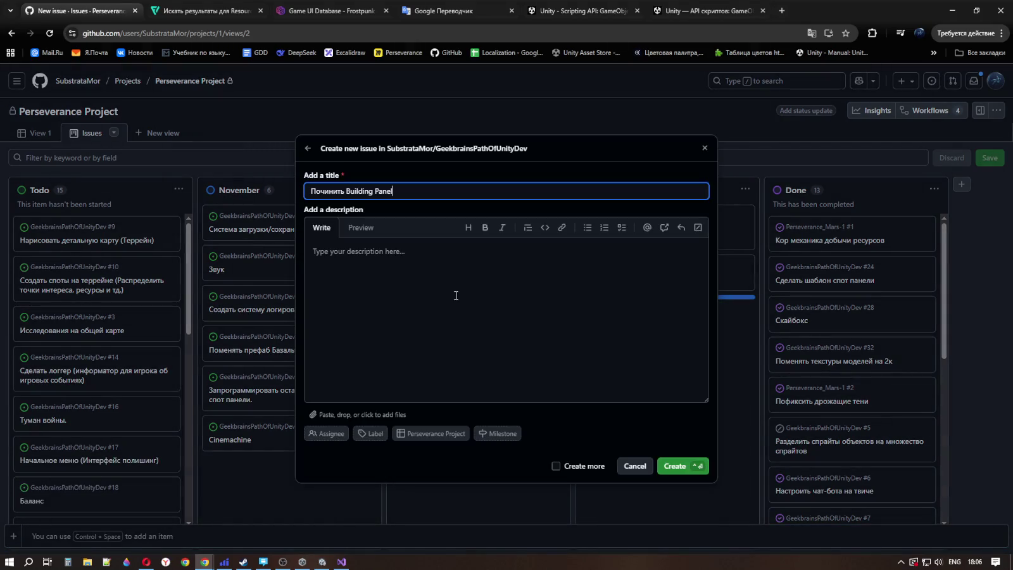
Step: Describe the bug: the panel references DroneCount, which is missing from the button-locking methods
click(394, 262)
key(alt+shift)
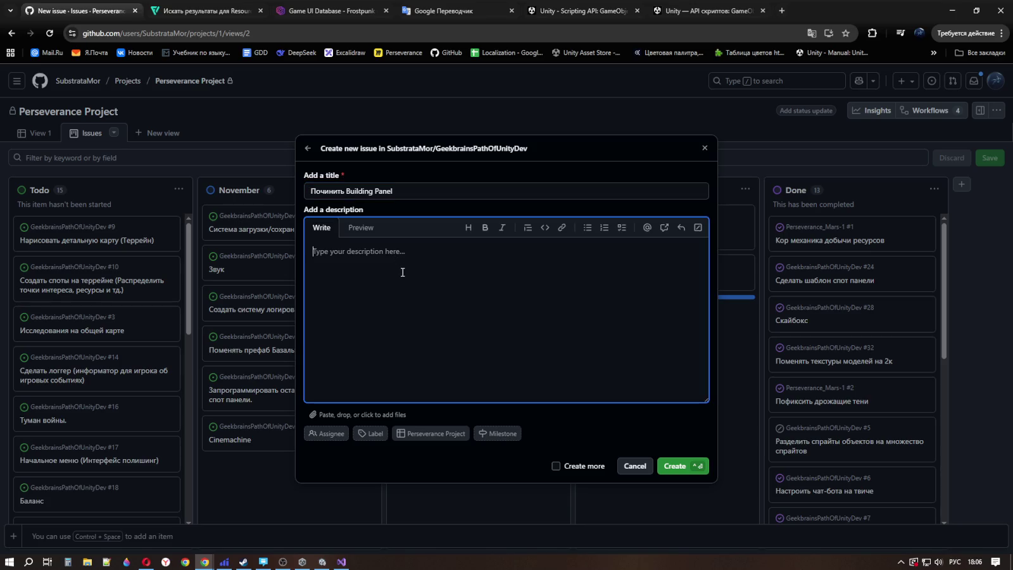
text(Не)
text(уж)
key(BackSpace)
key(BackSpace)
text(сс)
key(BackSpace)
text(с)
key(BackSpace)
text(А)
key(BackSpace)
text(Панель с)
text(сыле)
text(тся)
text(р)
text(ВкщтуС)
text(щгте)
key(alt+shift)
key(BackSpace)
key(BackSpace)
key(BackSpace)
key(alt+shift)
text(Вк)
key(BackSpace)
key(BackSpace)
key(alt+shift)
text(DronreCount)
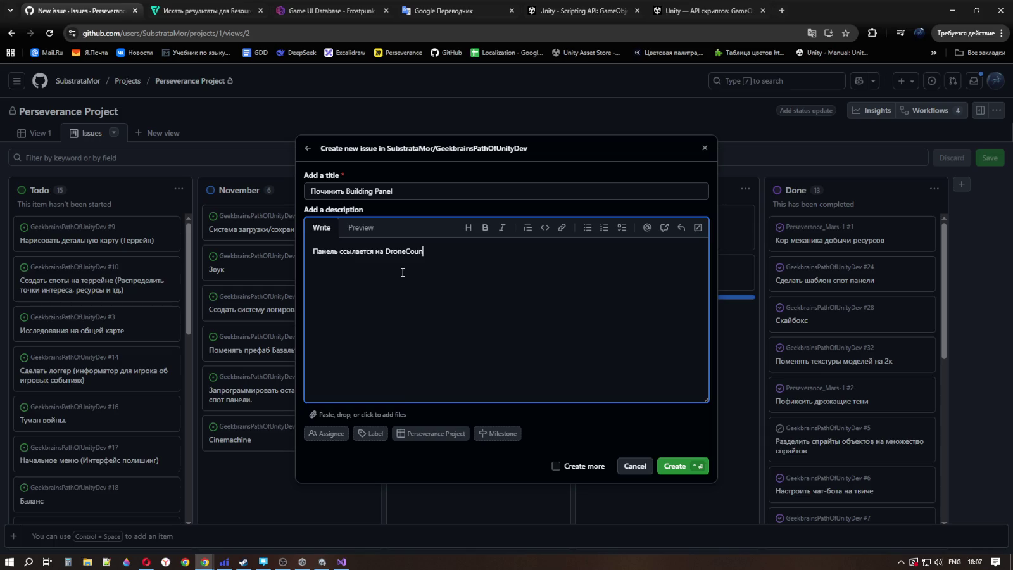
key(alt+shift)
text(которого нет )
text(в метода)
text(хблокиров)
text(ки )
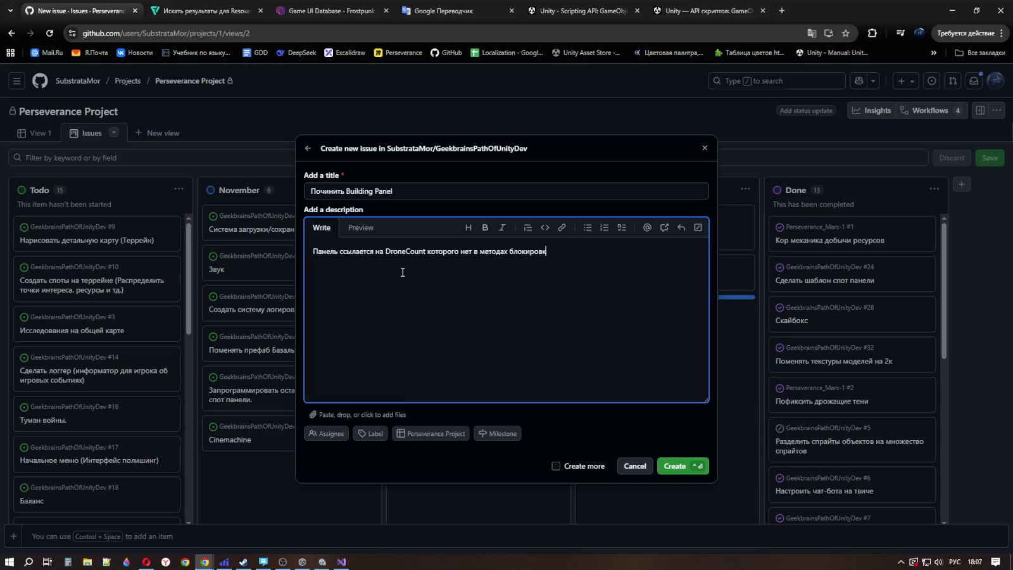
text(е)
text(н)
text(к)
text(нопок.)
Step: Add a 'Как пояинить:' line about moving over the finished resource panel prefab, then create the issue
key(Return)
text(Как поя)
text(чинить)
text(:)
text(Пе)
text(ренесть)
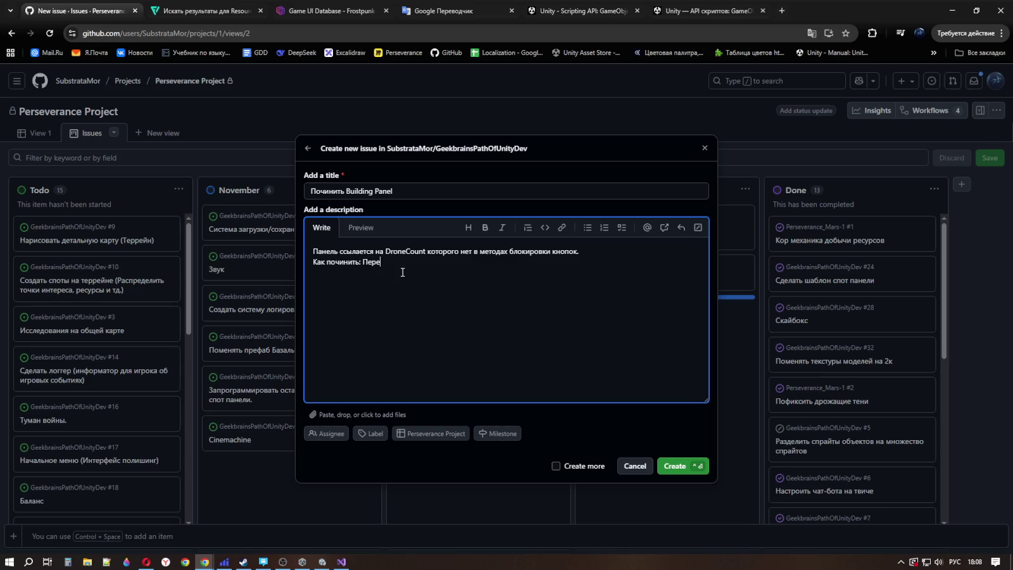
key(BackSpace)
key(BackSpace)
text(и префаб)
text( готовой панели )
text(ресур)
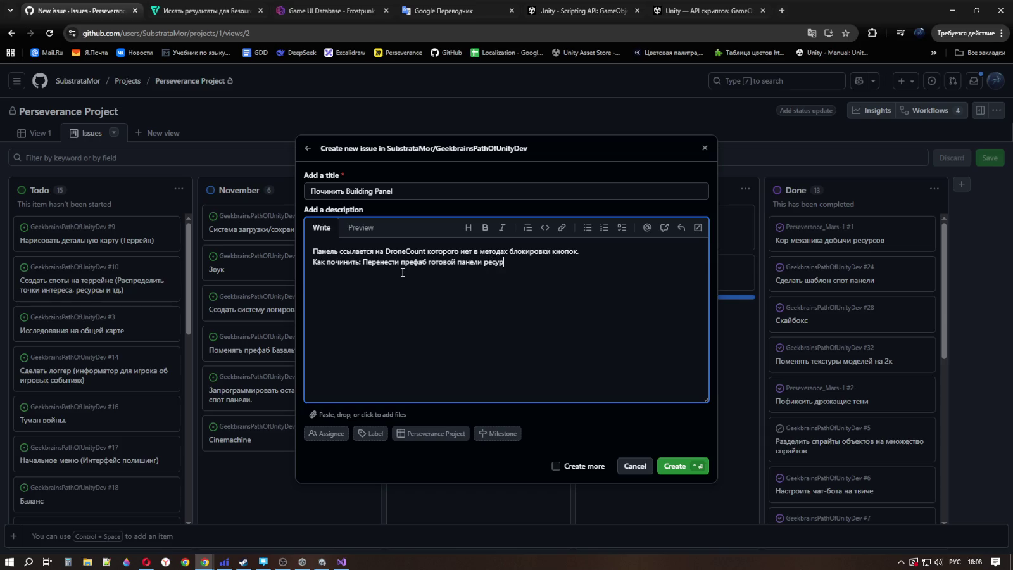
text(сов)
click(676, 466)
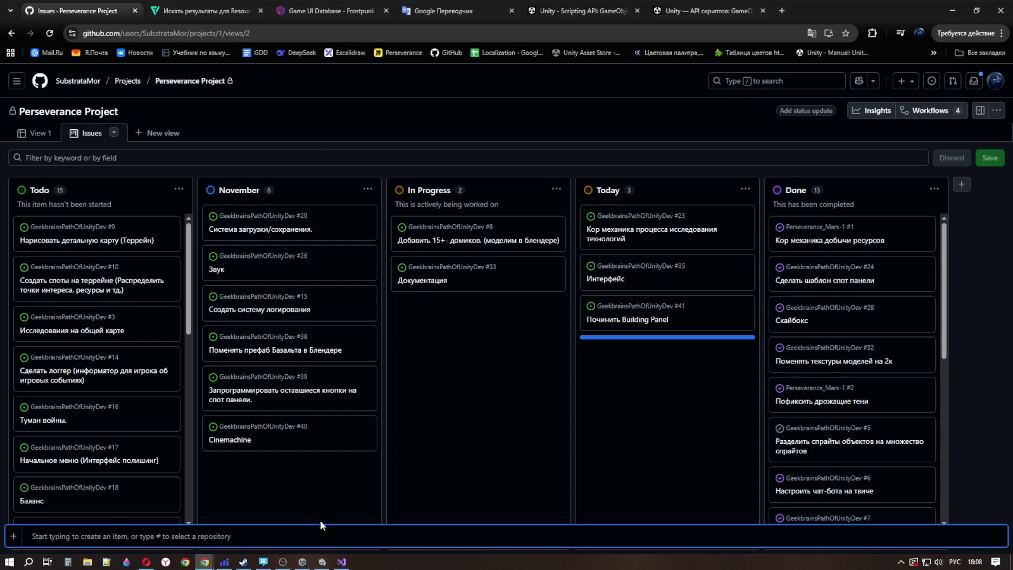
click(341, 563)
Step: Enlarge the Game view by shrinking the Console, then start the game
click(551, 290)
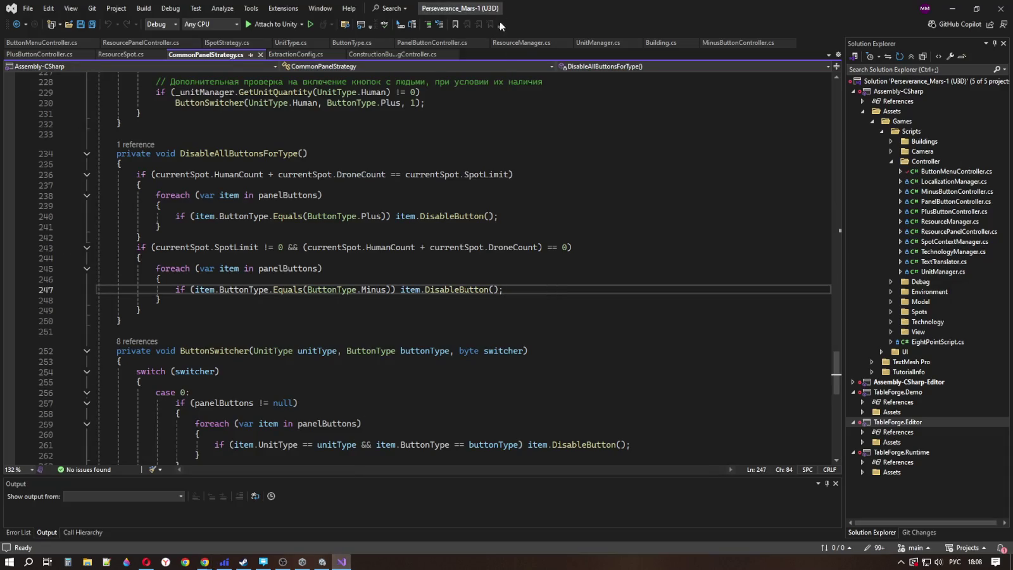
click(322, 562)
drag(291, 401, 288, 455)
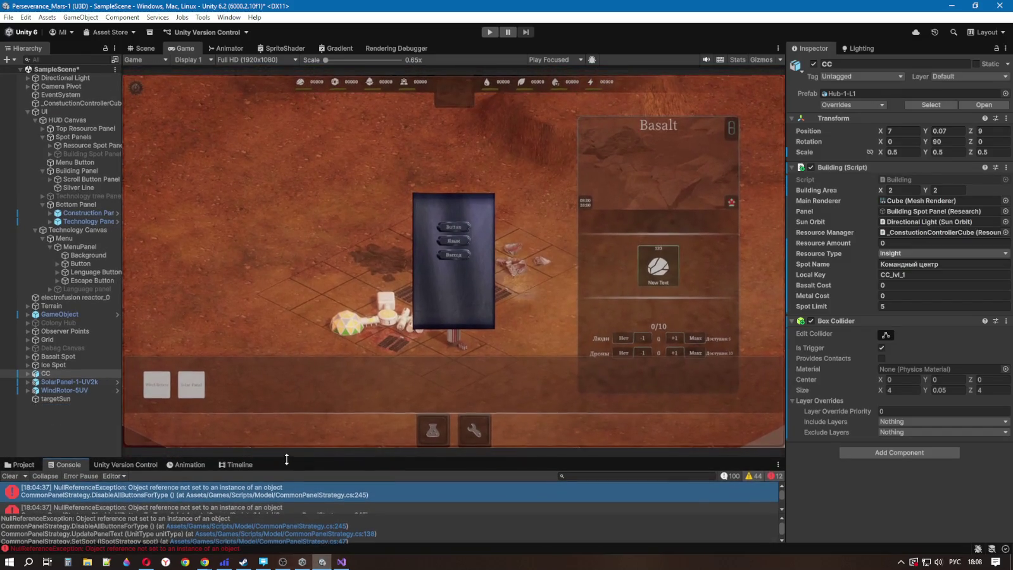
click(490, 32)
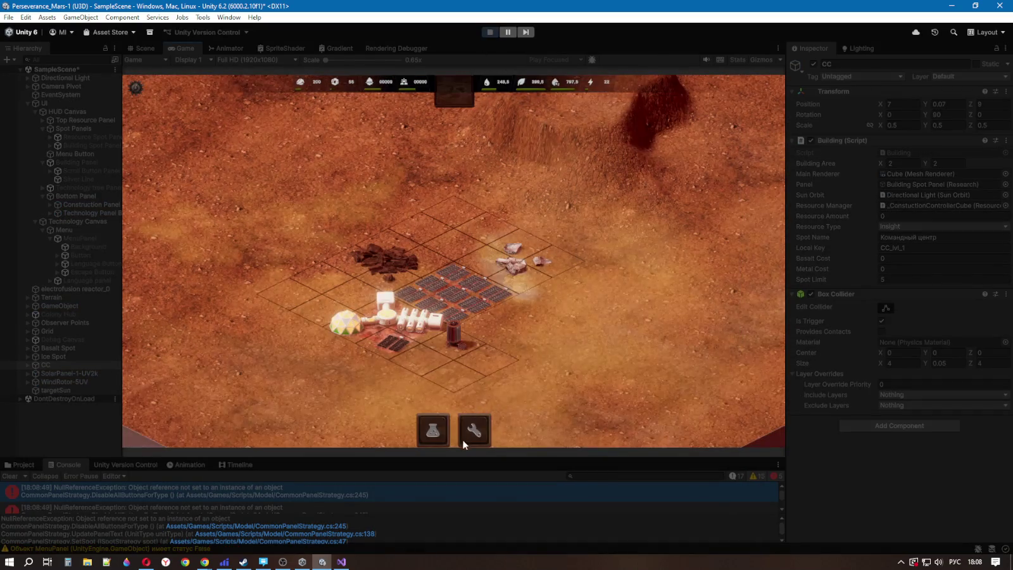
Step: Switch repeatedly between the building cards and technology tree panels, then close the menu with Escape
click(427, 435)
click(475, 431)
click(433, 431)
click(473, 432)
click(473, 431)
click(469, 434)
click(434, 434)
click(434, 433)
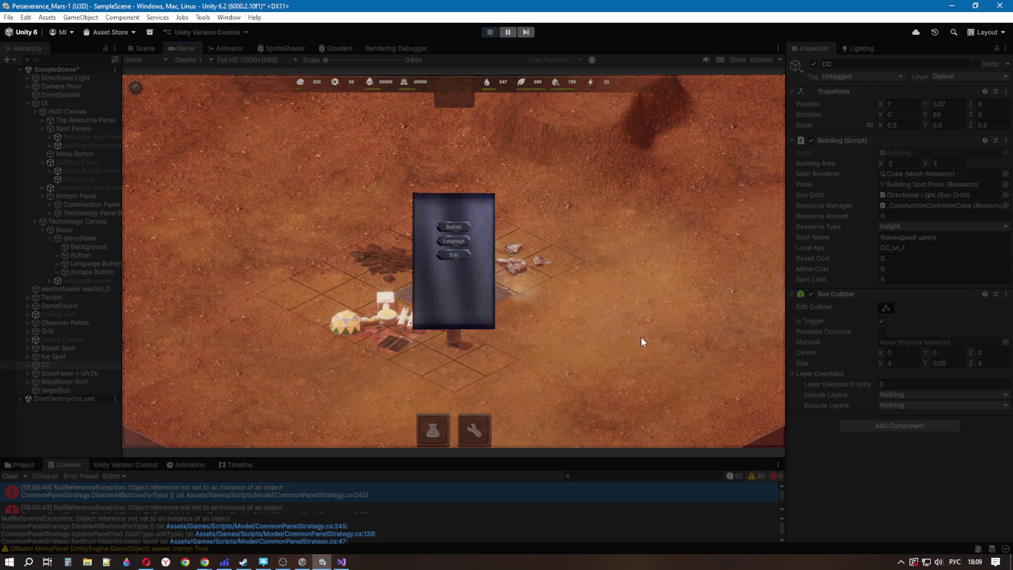
key(Escape)
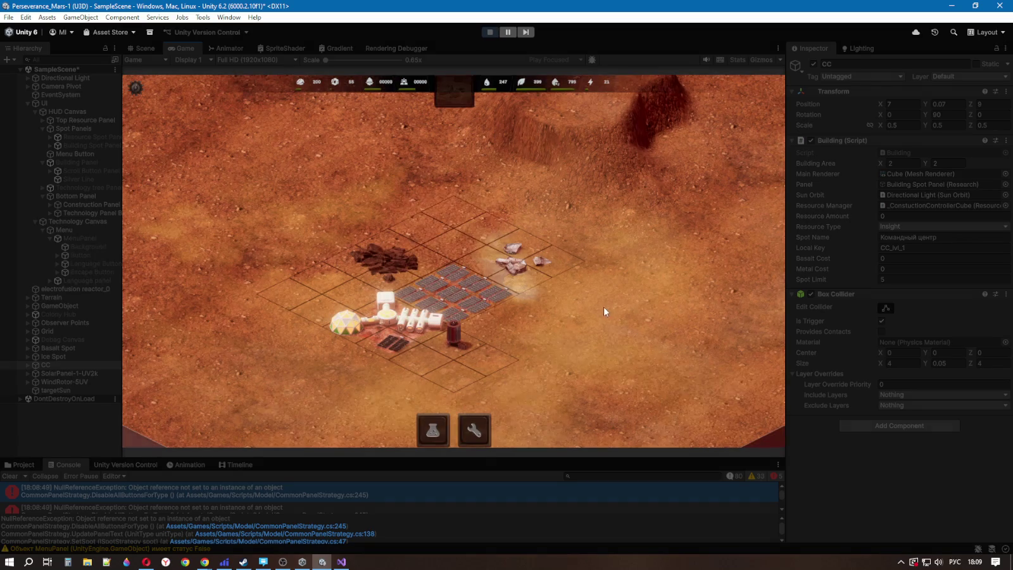
Step: Stop the game, compare MenuPanel with Background, and raise MenuPanel's Image colour alpha to darken the overlay
click(482, 34)
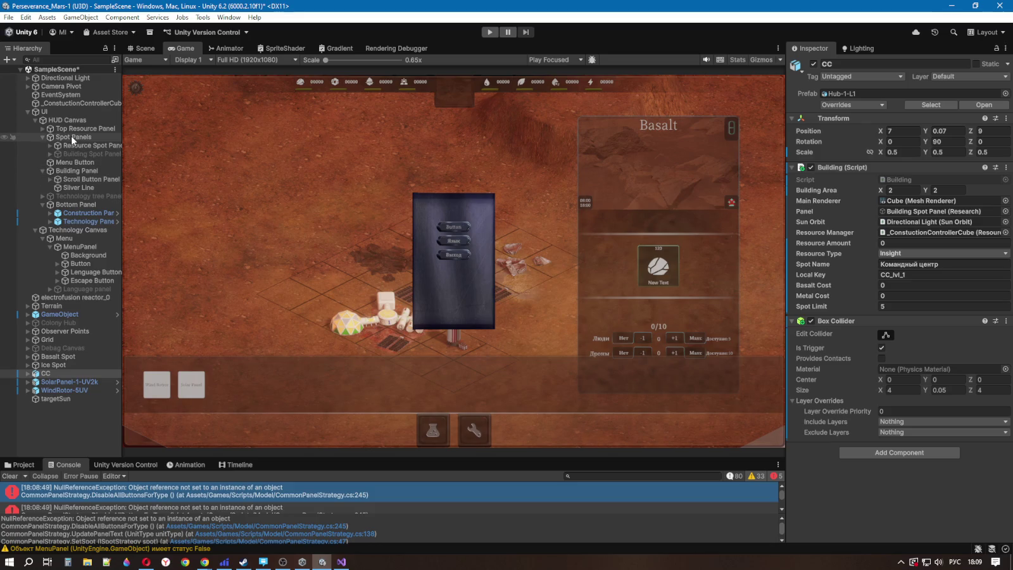
click(71, 136)
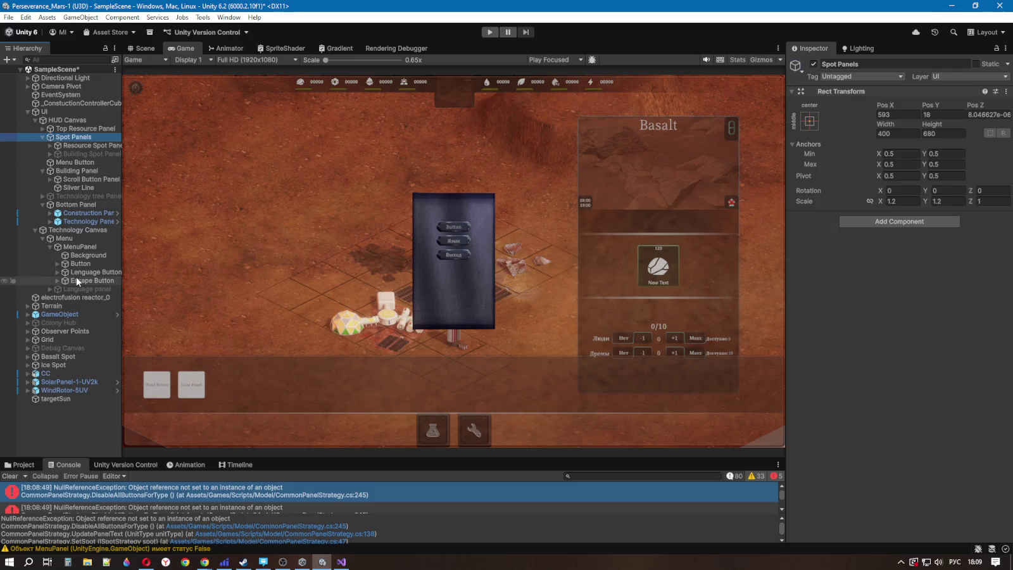
click(78, 254)
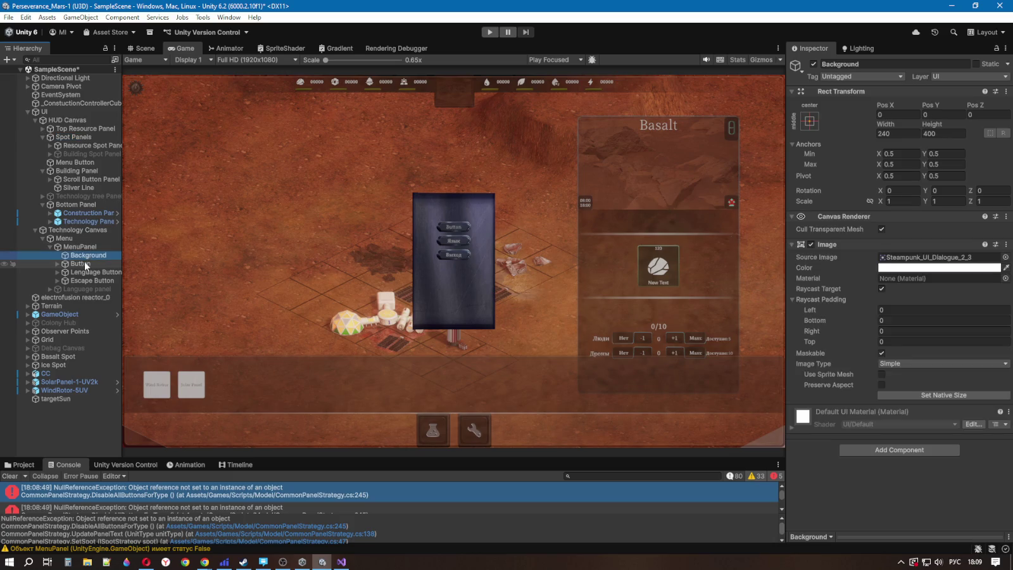
click(81, 246)
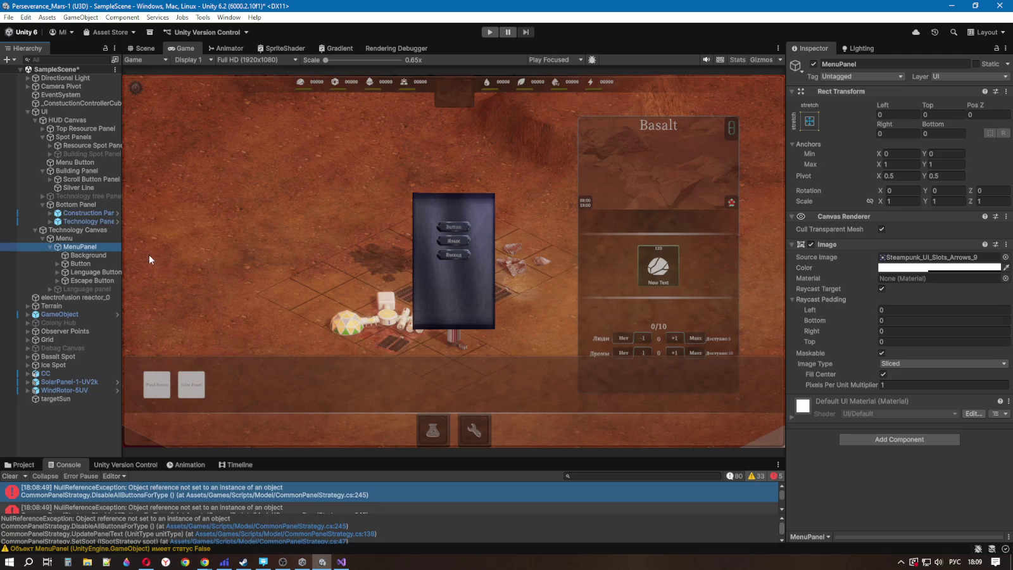
click(104, 259)
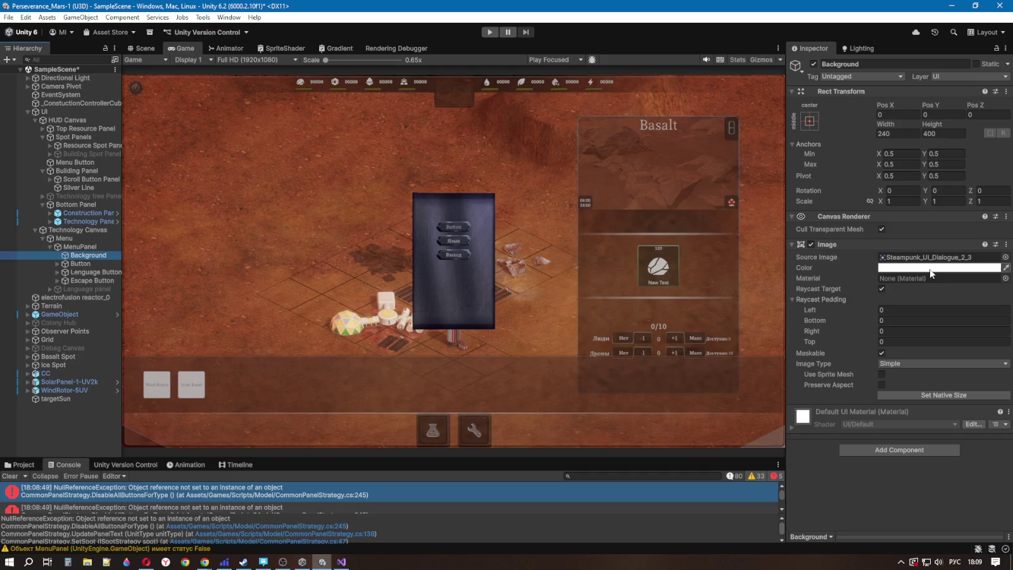
click(89, 247)
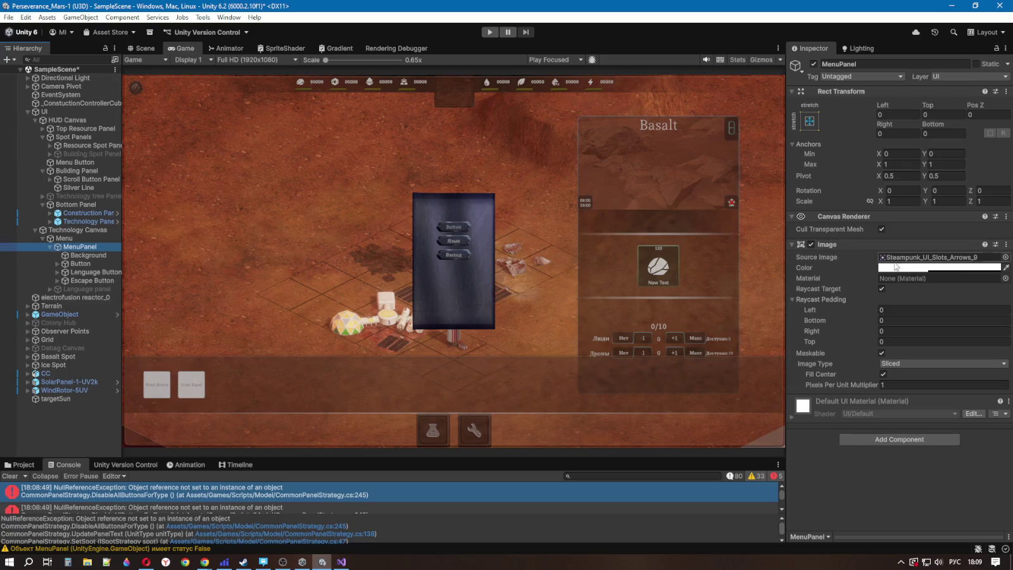
click(937, 267)
mouse_move(944, 416)
mouse_down()
mouse_move(956, 416)
mouse_move(943, 413)
mouse_up()
Step: Tint the MenuPanel image grey with alpha 160, then start Play mode to test it
click(993, 415)
text(140)
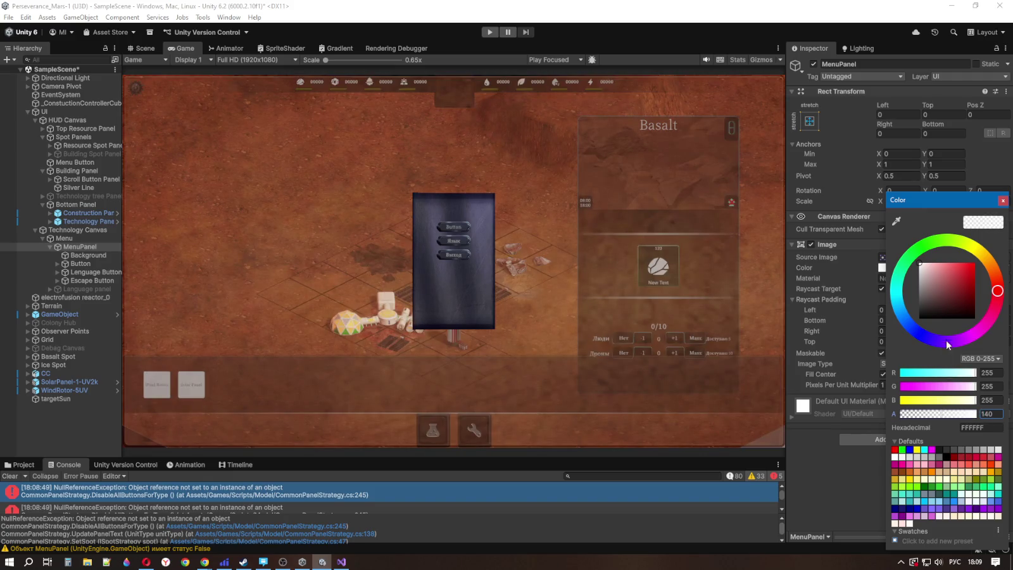
mouse_move(936, 290)
mouse_down()
mouse_move(920, 279)
mouse_move(974, 304)
mouse_move(928, 320)
mouse_move(909, 257)
mouse_move(913, 359)
mouse_move(908, 333)
mouse_move(847, 247)
mouse_move(855, 283)
mouse_up()
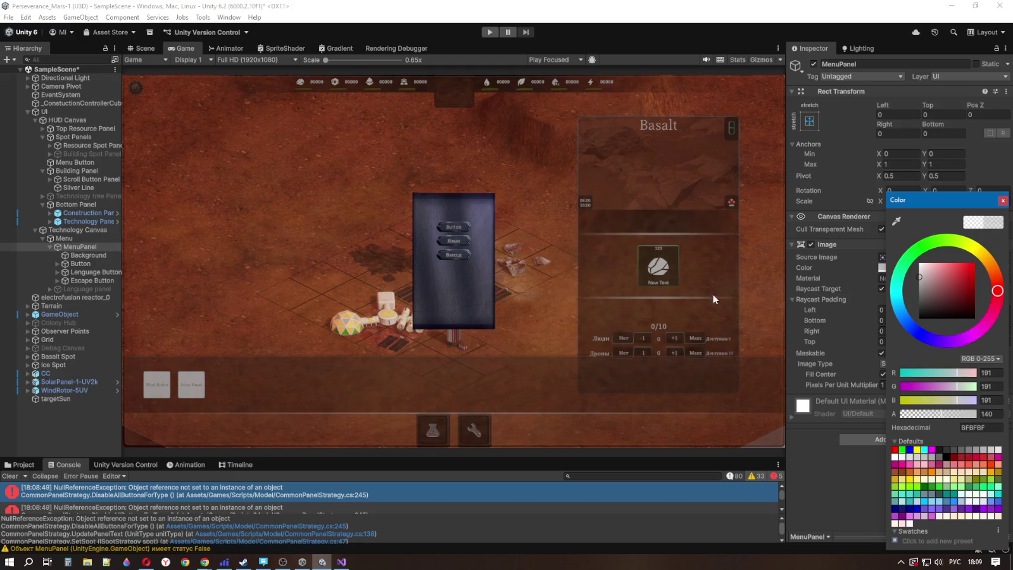
click(953, 415)
mouse_move(953, 415)
mouse_down()
mouse_move(967, 415)
mouse_move(952, 415)
mouse_up()
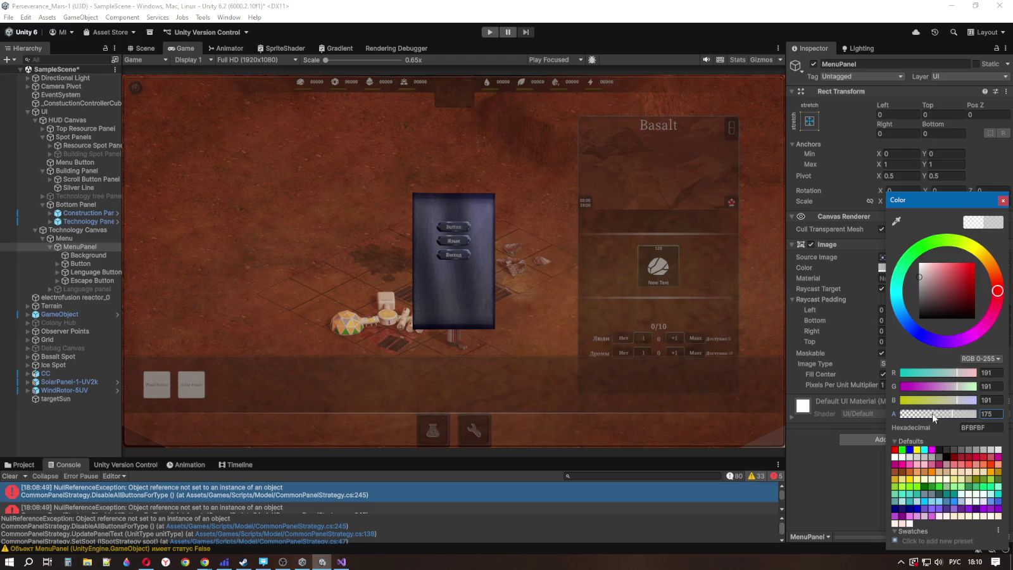
click(994, 412)
text(160)
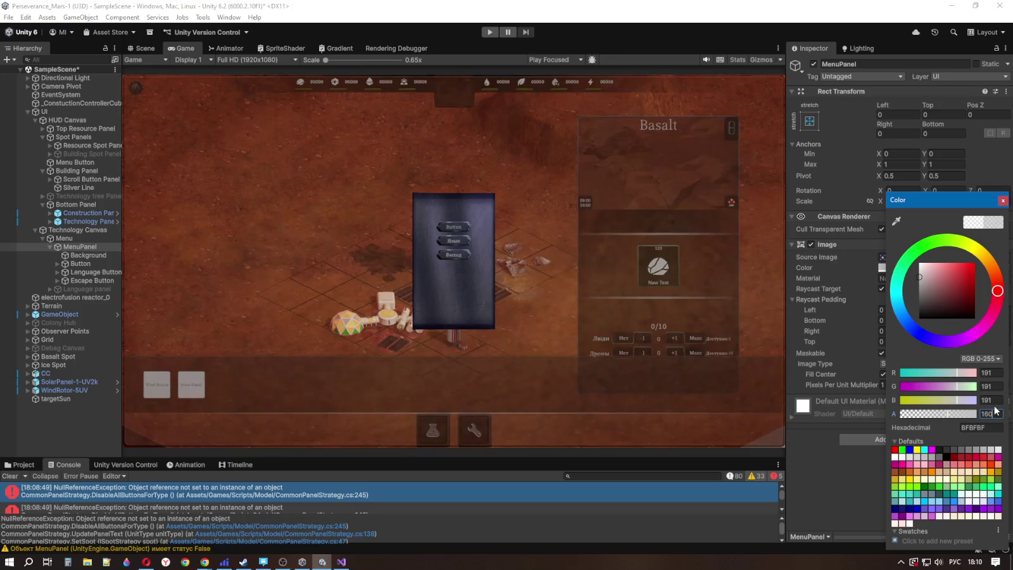
scroll(329, 363, up, 1)
scroll(497, 260, down, 1)
click(494, 35)
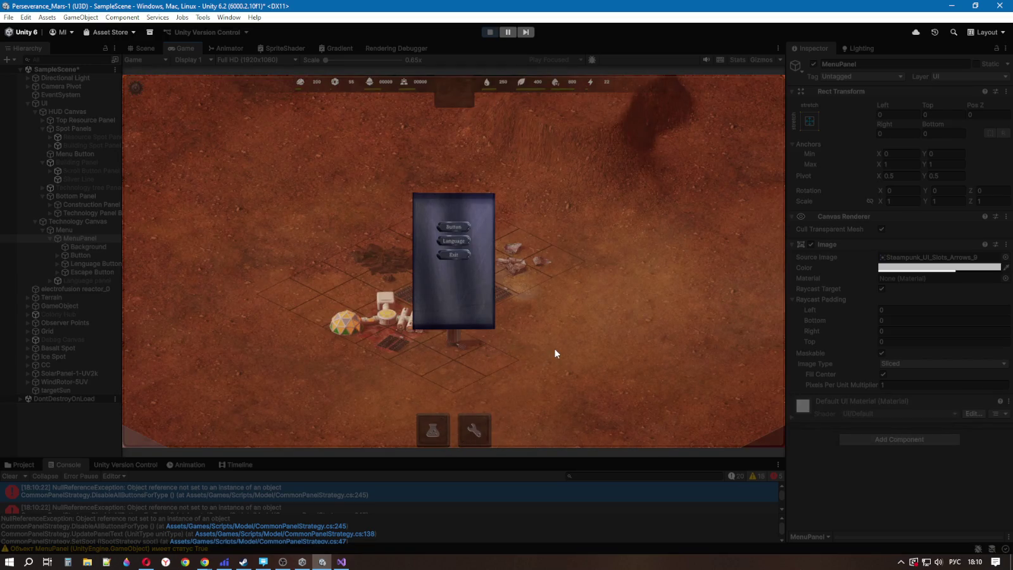
Step: Toggle the in-game menu with Esc, then open the Ice and Basalt spot panels
key(Escape)
key(Escape)
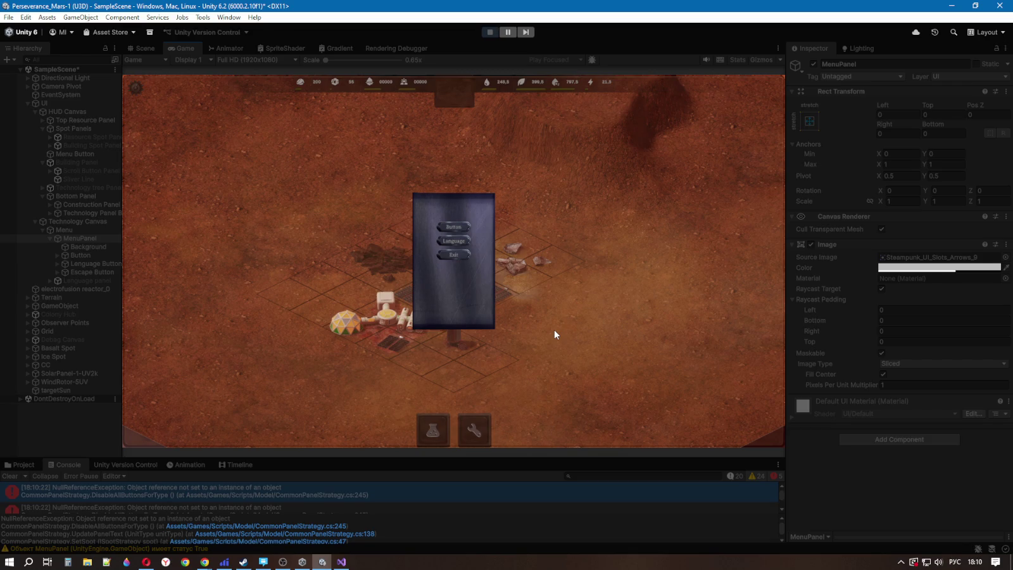
key(Escape)
click(546, 259)
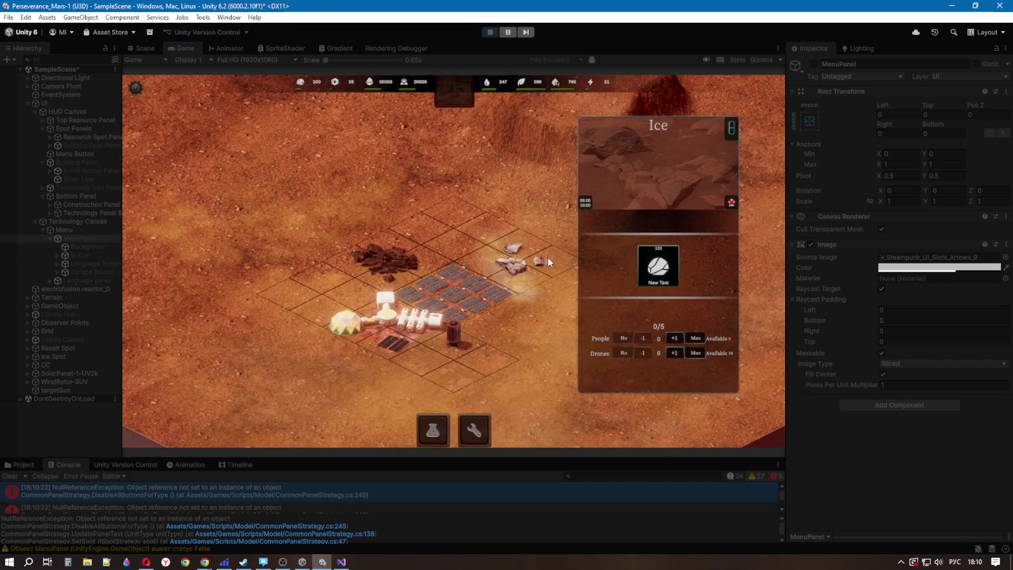
click(522, 210)
click(396, 244)
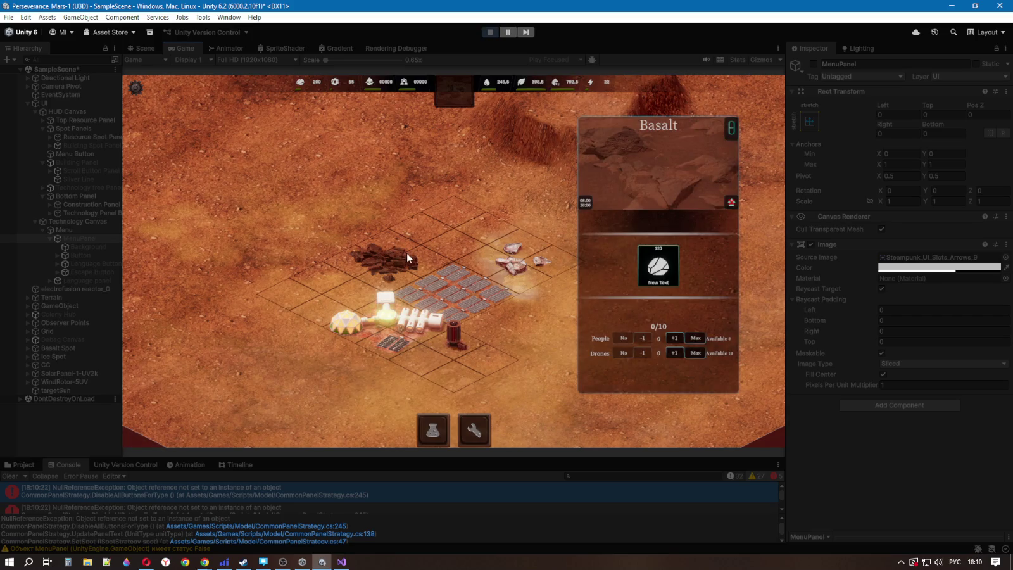
Step: Assign a person and drones to the Basalt spot, then stop the game
click(672, 338)
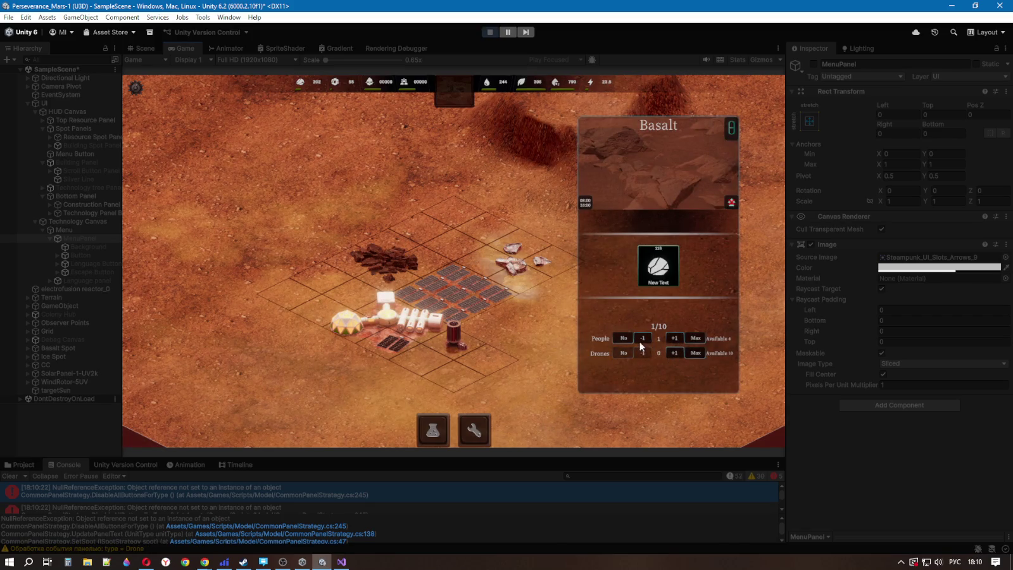
click(675, 353)
click(697, 349)
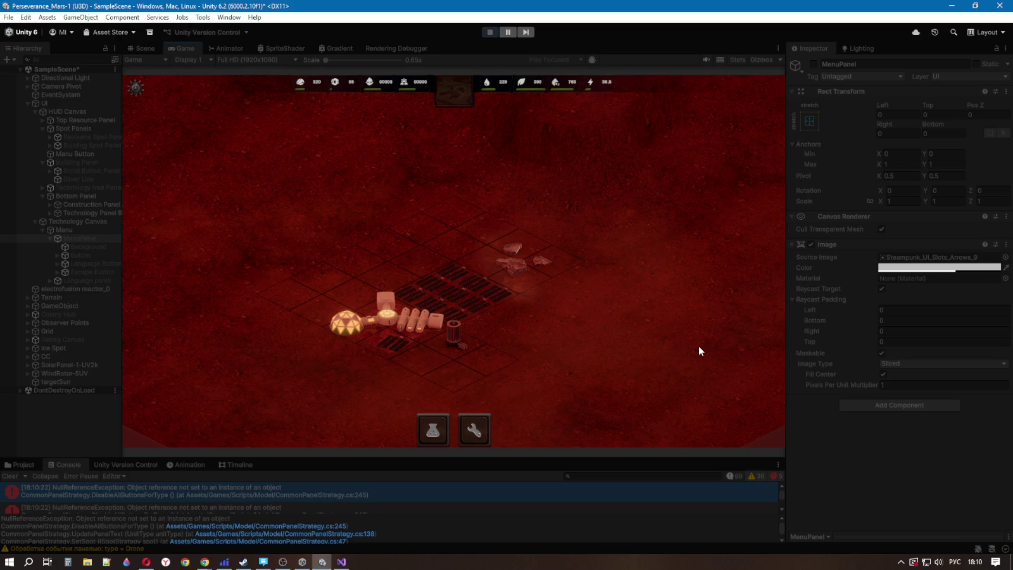
click(489, 32)
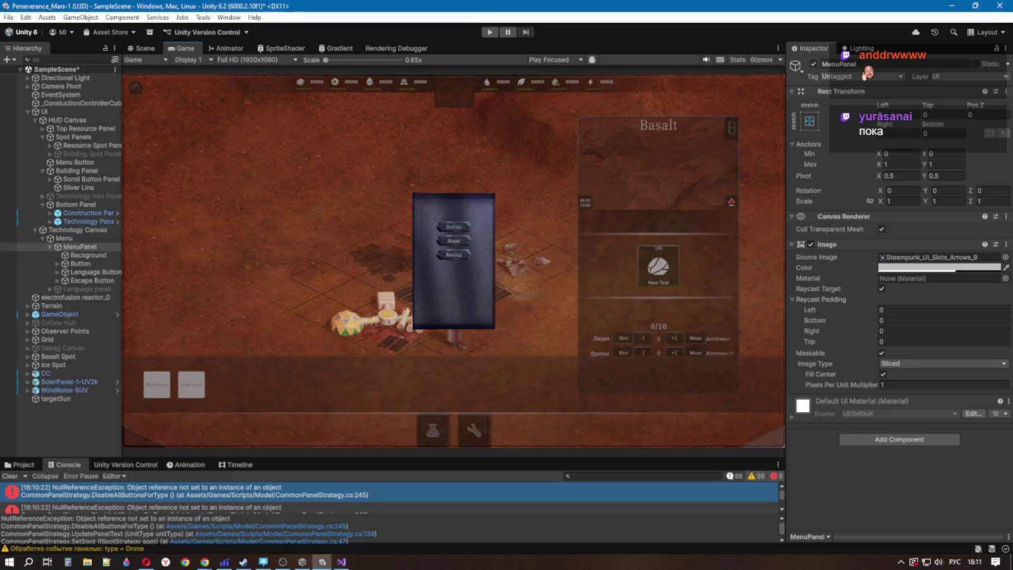
key(alt+Tab)
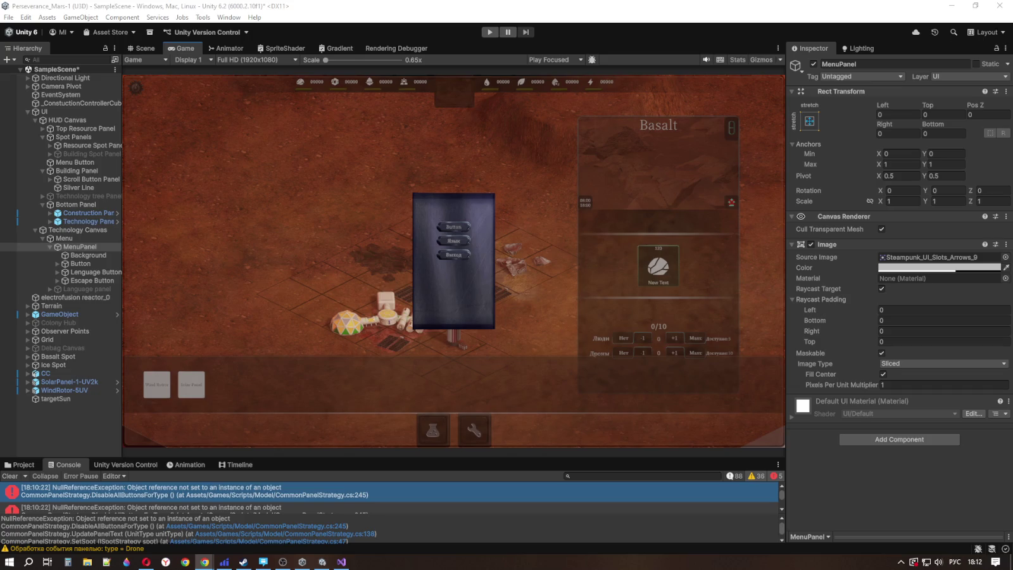
Step: Save SampleScene and close Visual Studio to reveal the GitHub project board
click(9, 17)
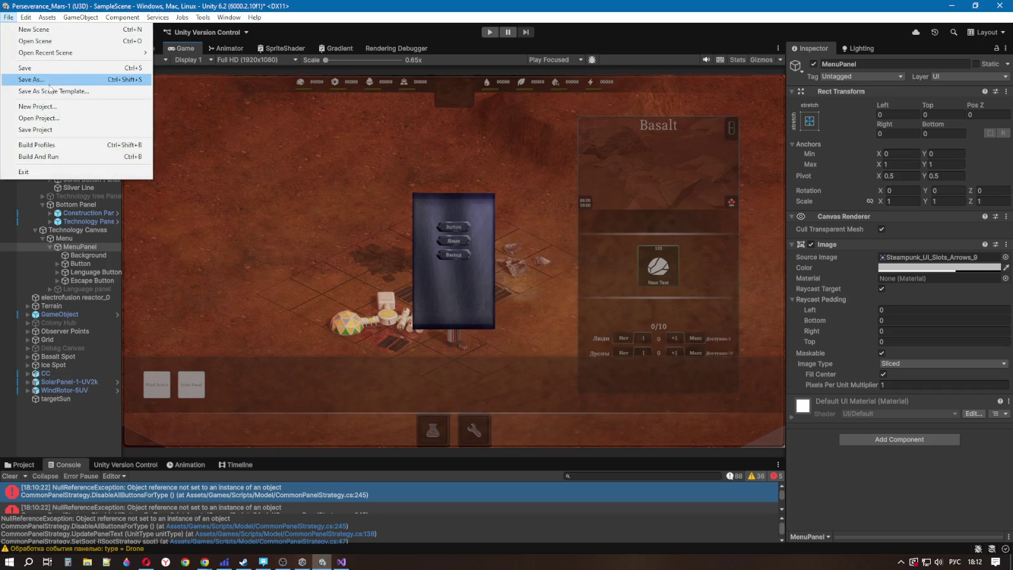
key(Escape)
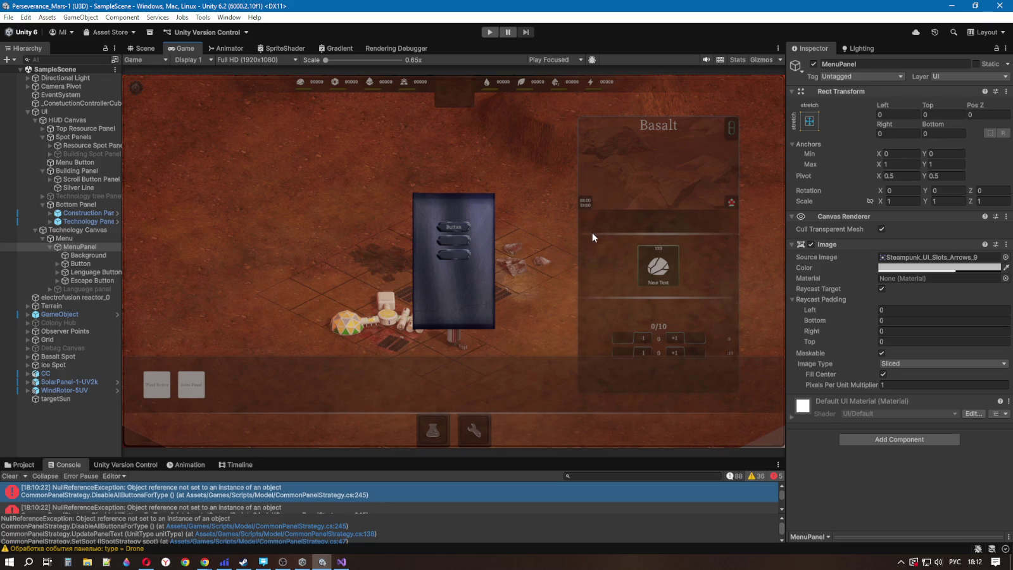
key(alt+Tab)
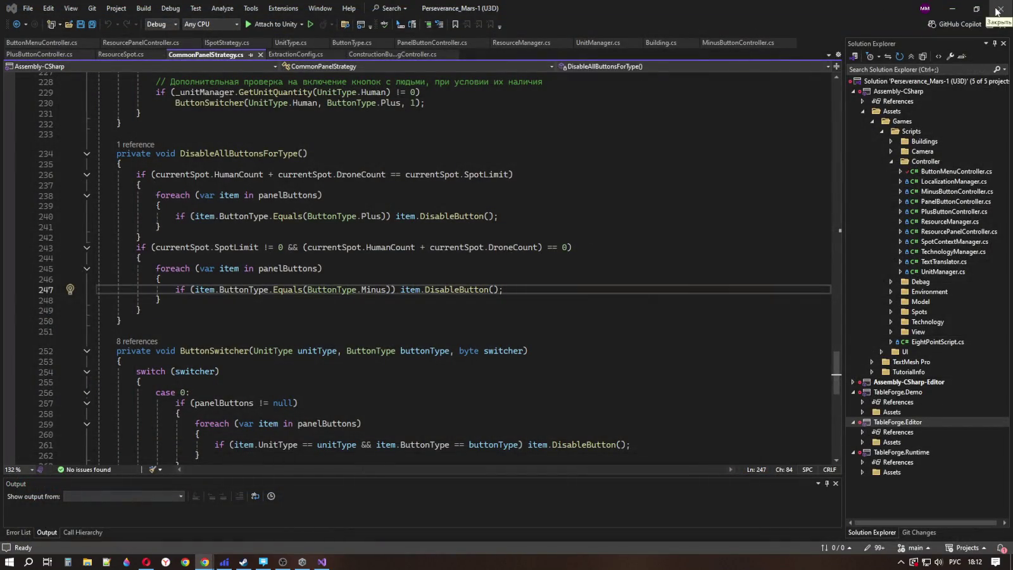
click(996, 11)
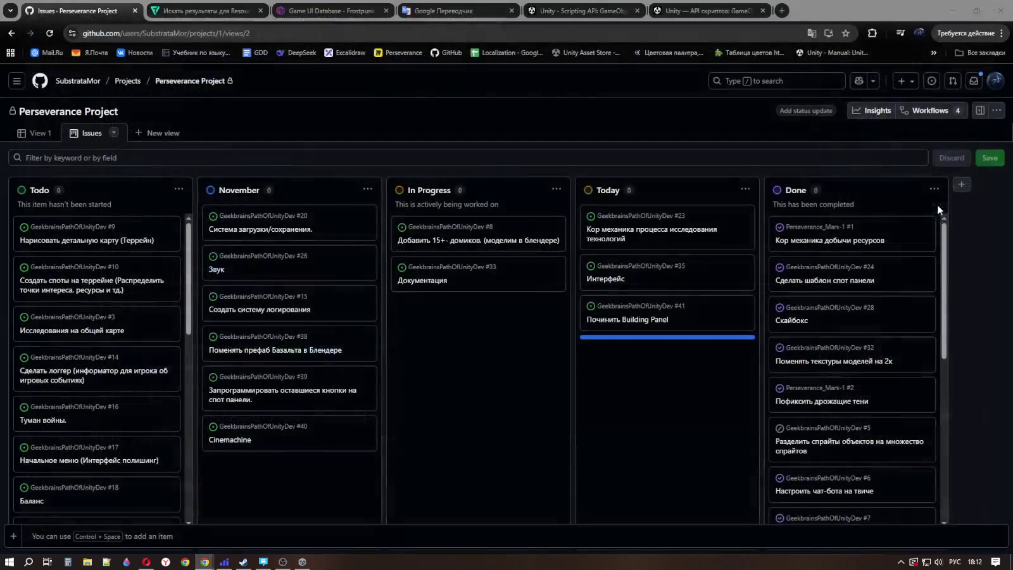